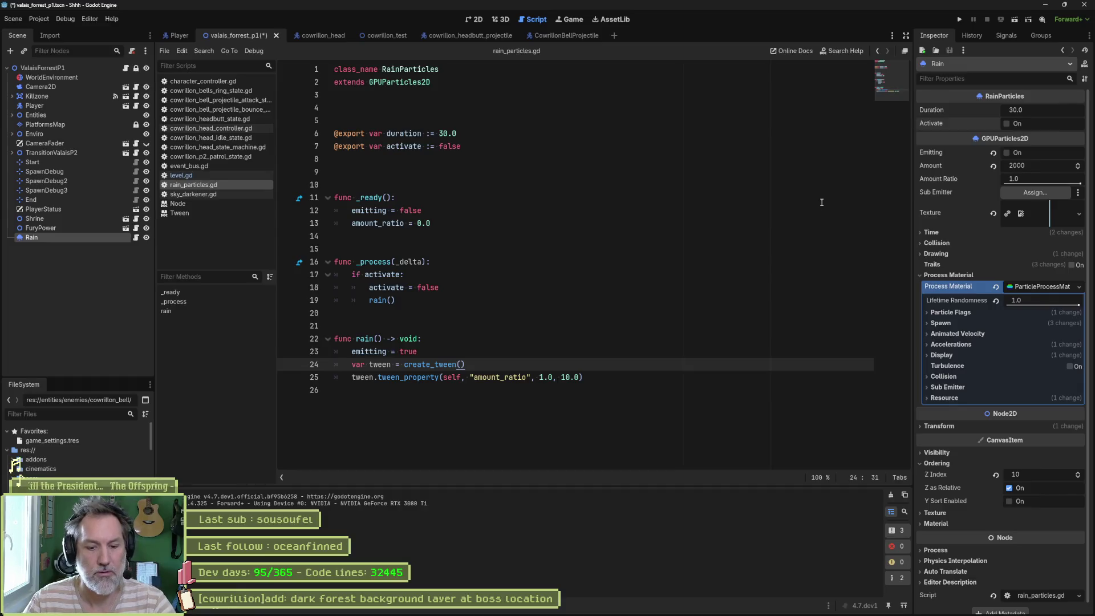
# Playtest the scene, switch on the Rain node's Activate property, then stop the game
pyautogui.press('F6')
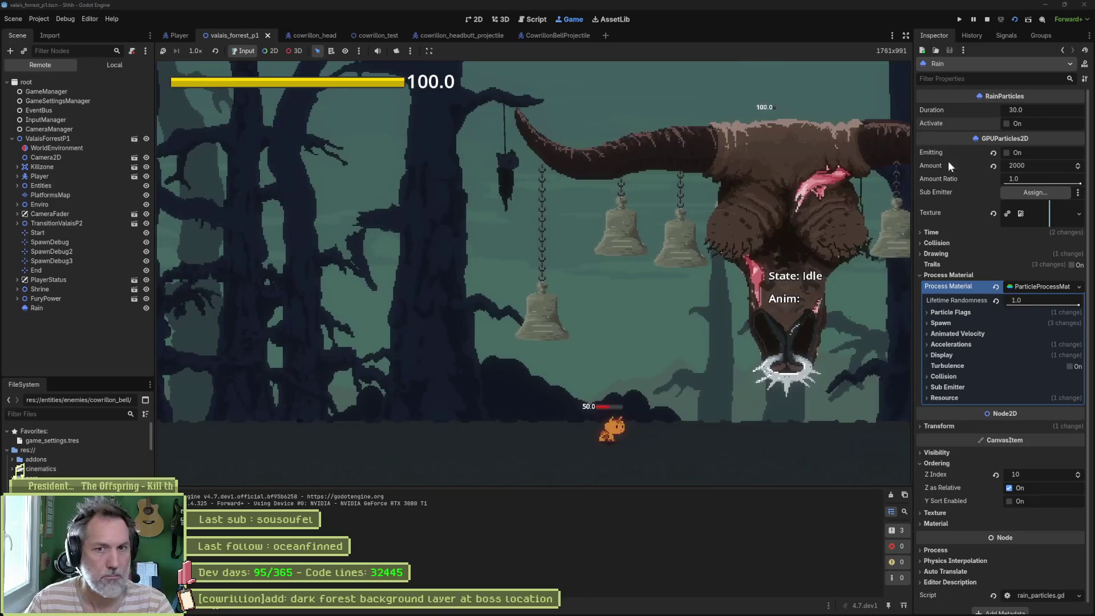
pyautogui.click(1007, 123)
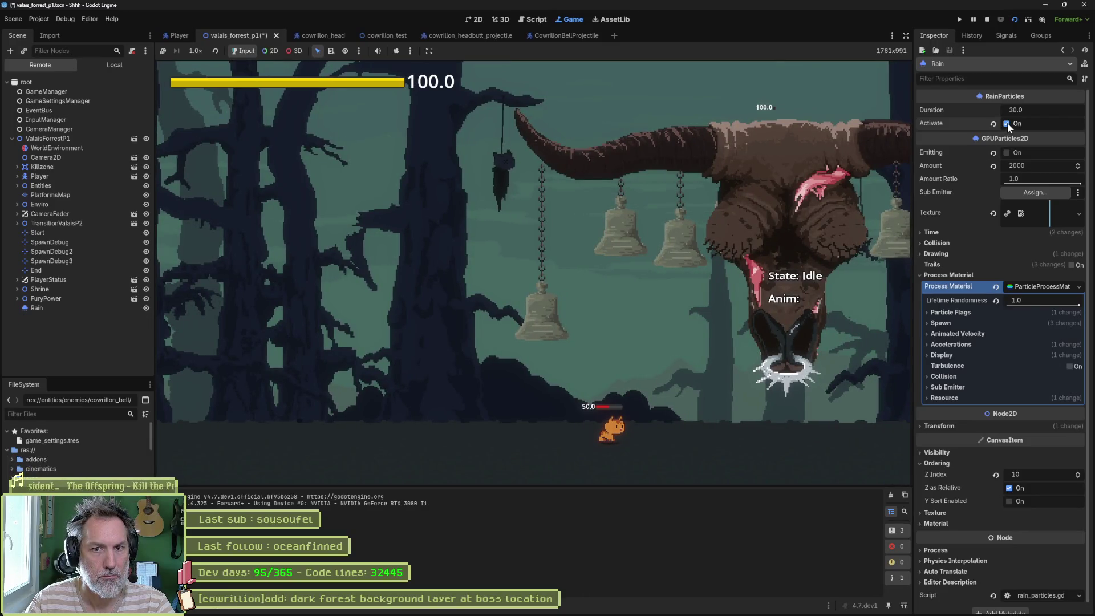
pyautogui.press('F8')
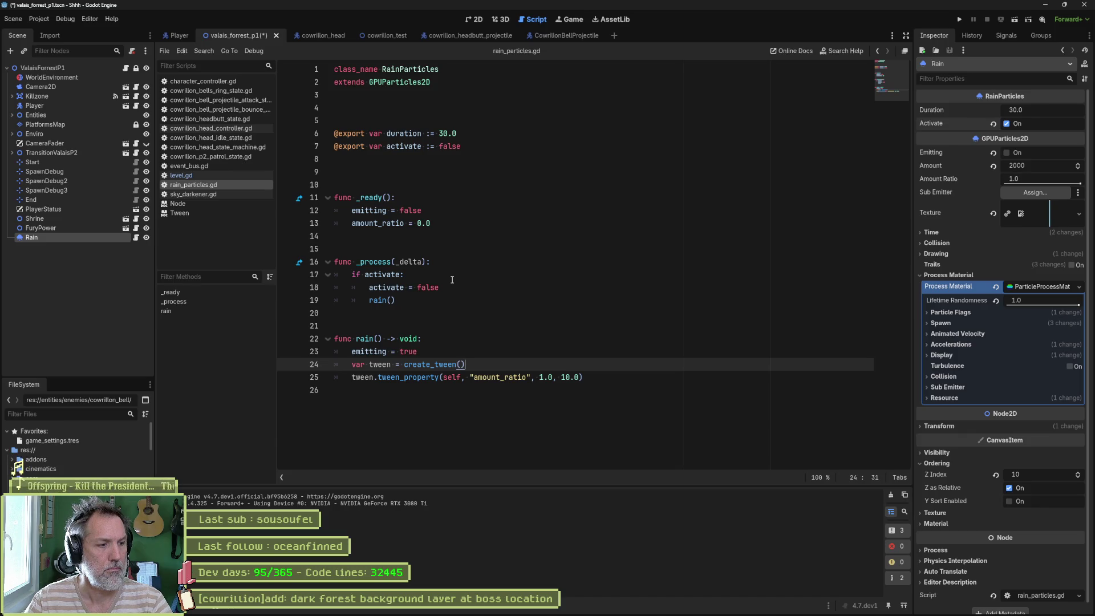
# Trace the horn setup state warning to its line and read the randi_range documentation
pyautogui.click(215, 608)
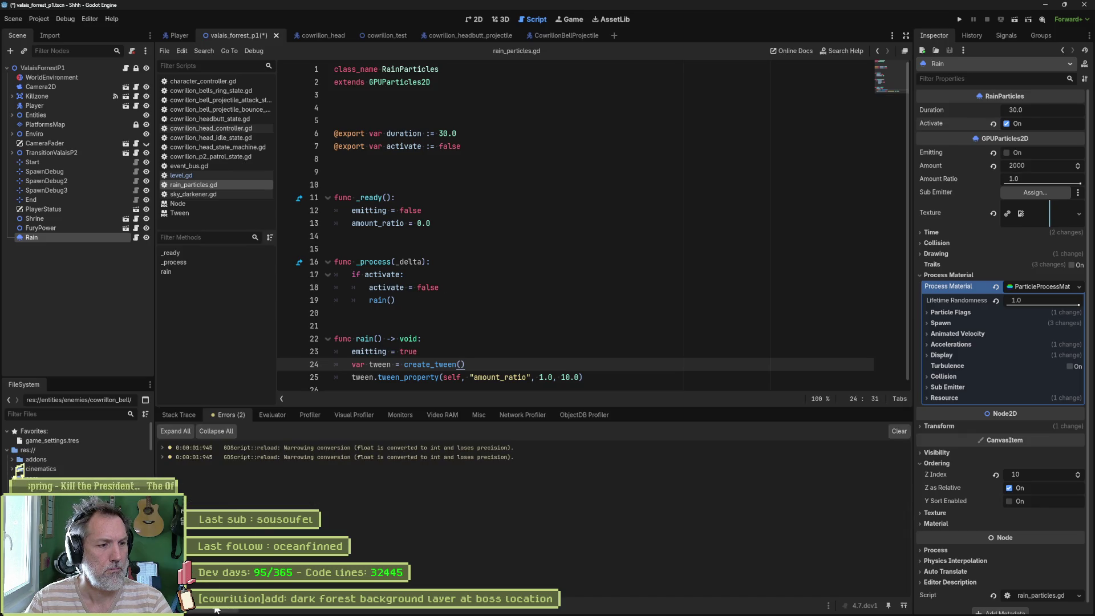
pyautogui.doubleClick(352, 447)
pyautogui.click(344, 457)
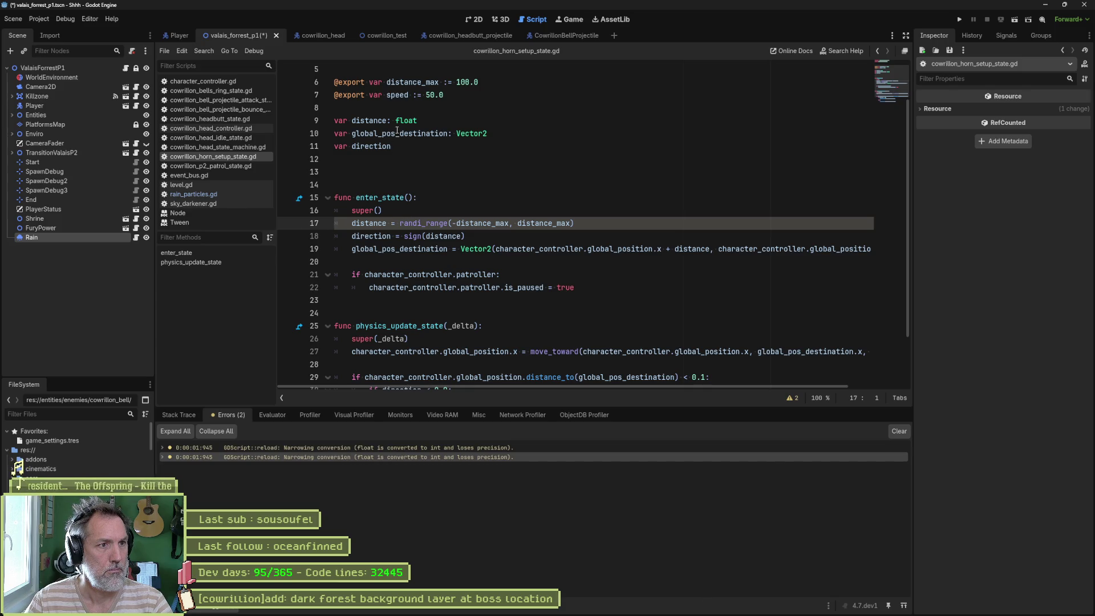
pyautogui.doubleClick(484, 224)
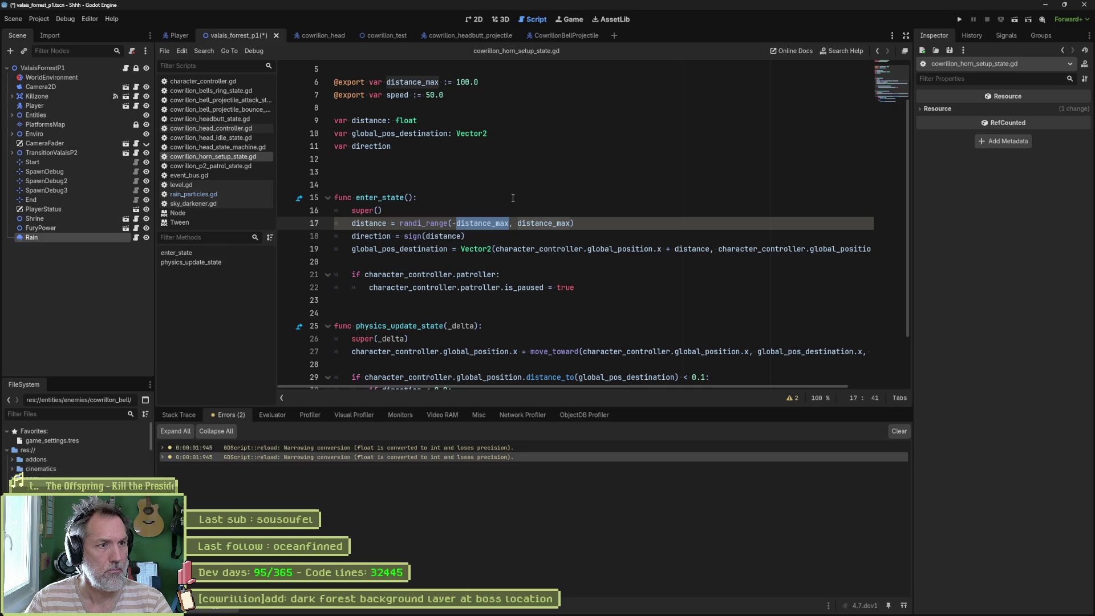
pyautogui.click(427, 224)
pyautogui.keyDown('ctrl'); pyautogui.click(440, 225); pyautogui.keyUp('ctrl')
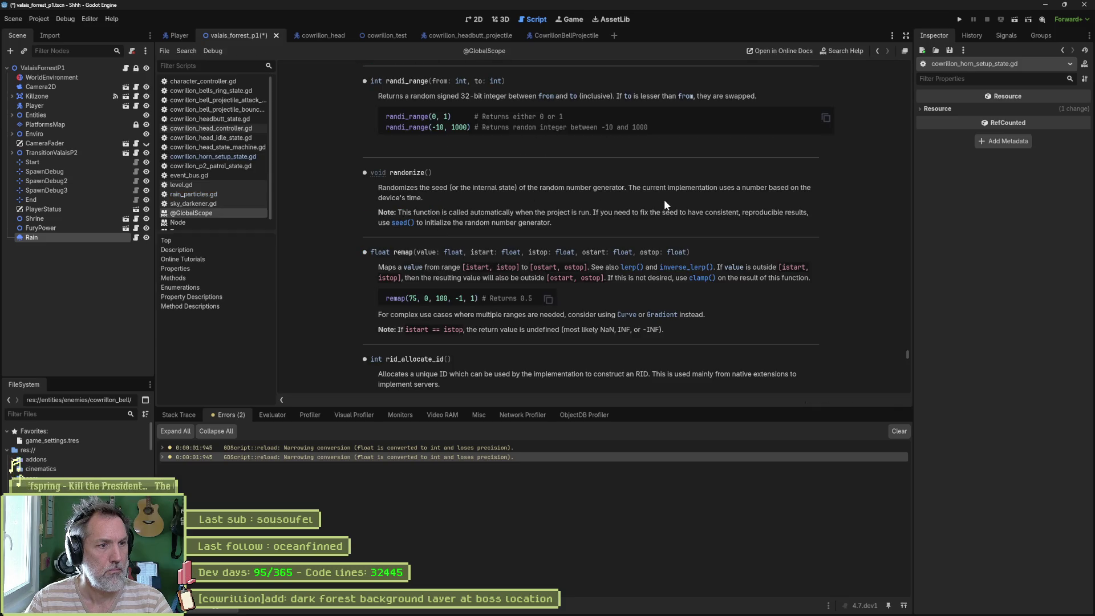
pyautogui.scroll(3, 700, 223)
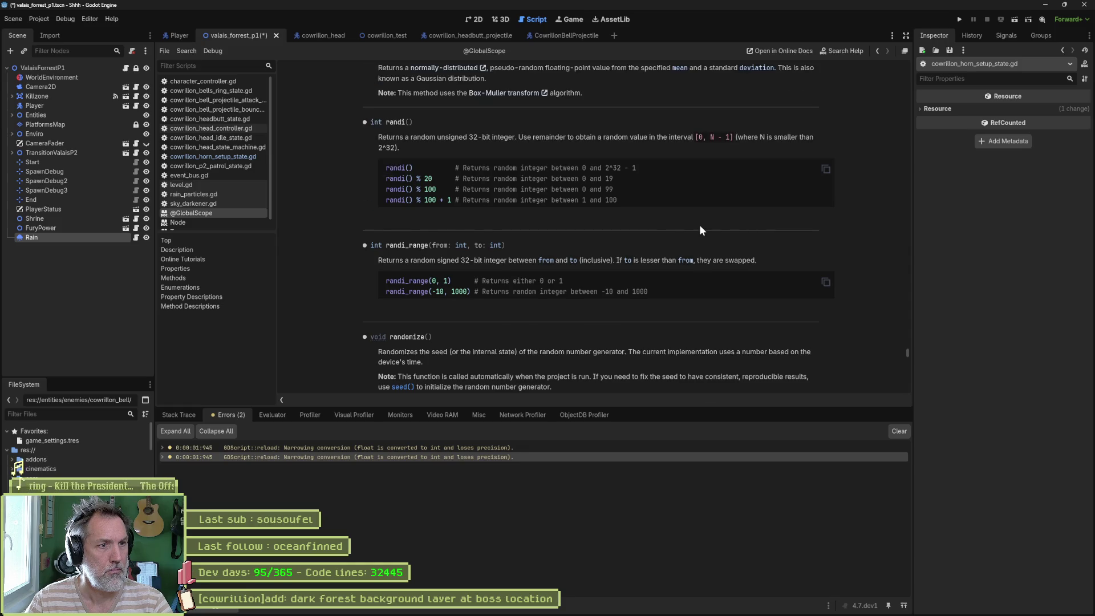
pyautogui.scroll(1, 697, 224)
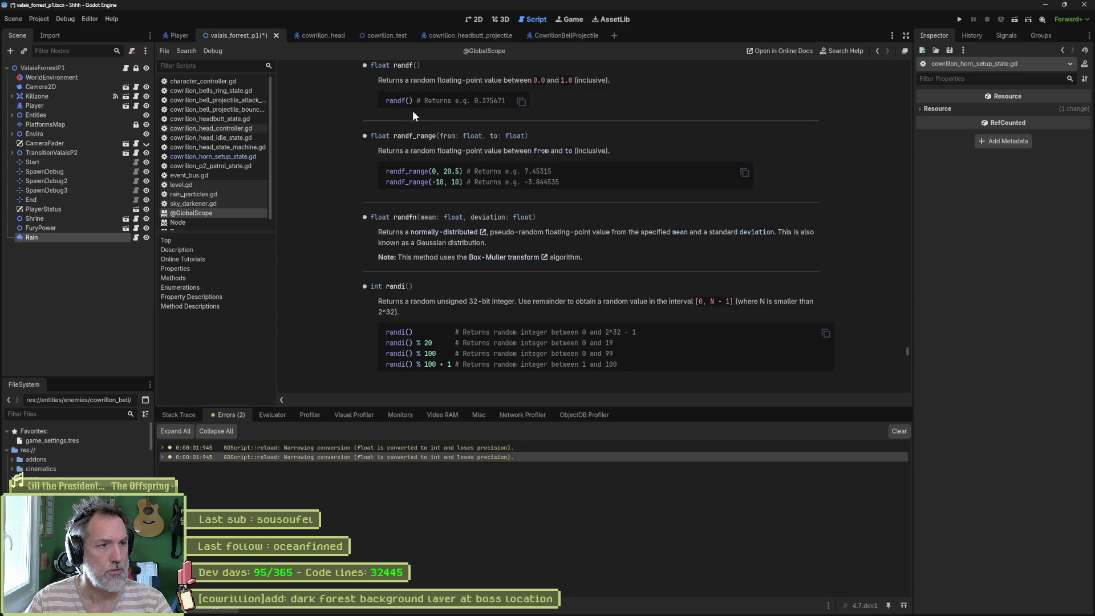
# Change randi_range to randf_range in cowrillon_horn_setup_state.gd, save, and close it
pyautogui.hotkey('alt', 'Left')
pyautogui.press('BackSpace')
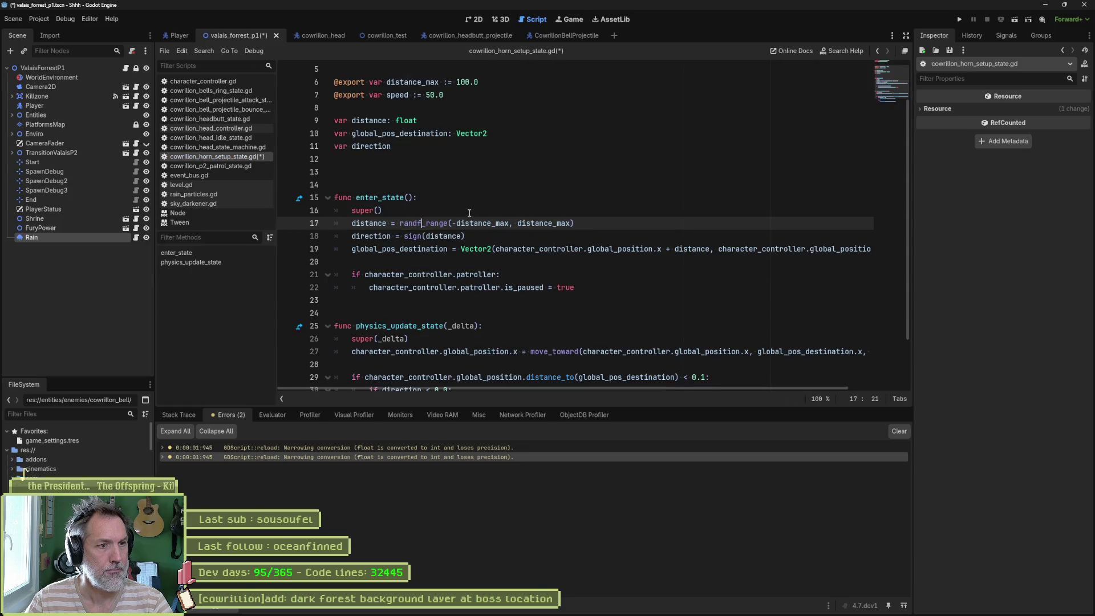
pyautogui.write('f')
pyautogui.hotkey('ctrl', 's')
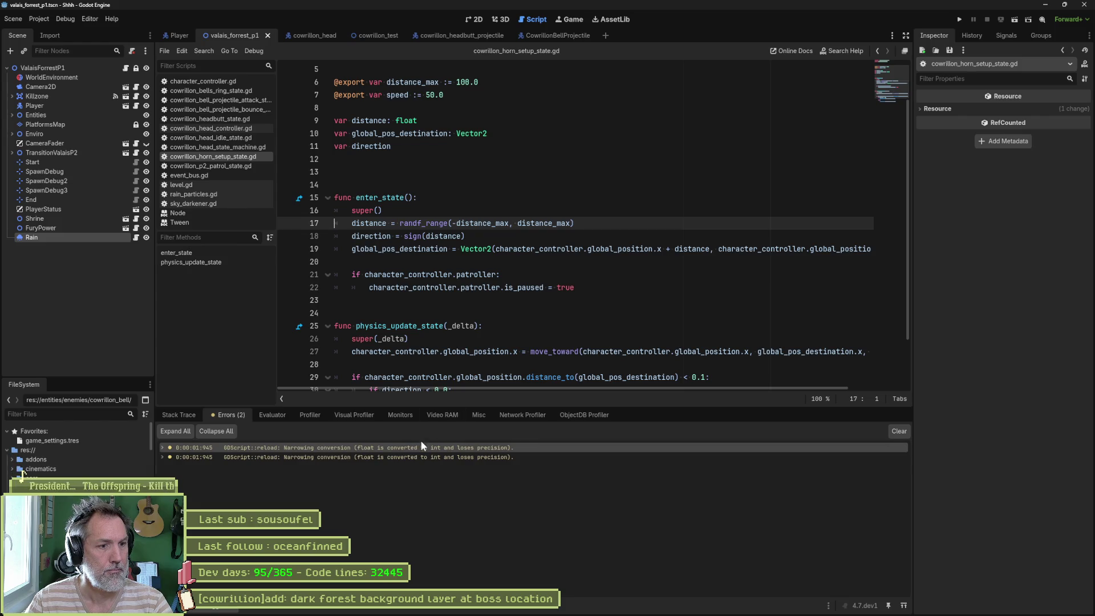
pyautogui.click(420, 457)
pyautogui.click(514, 312)
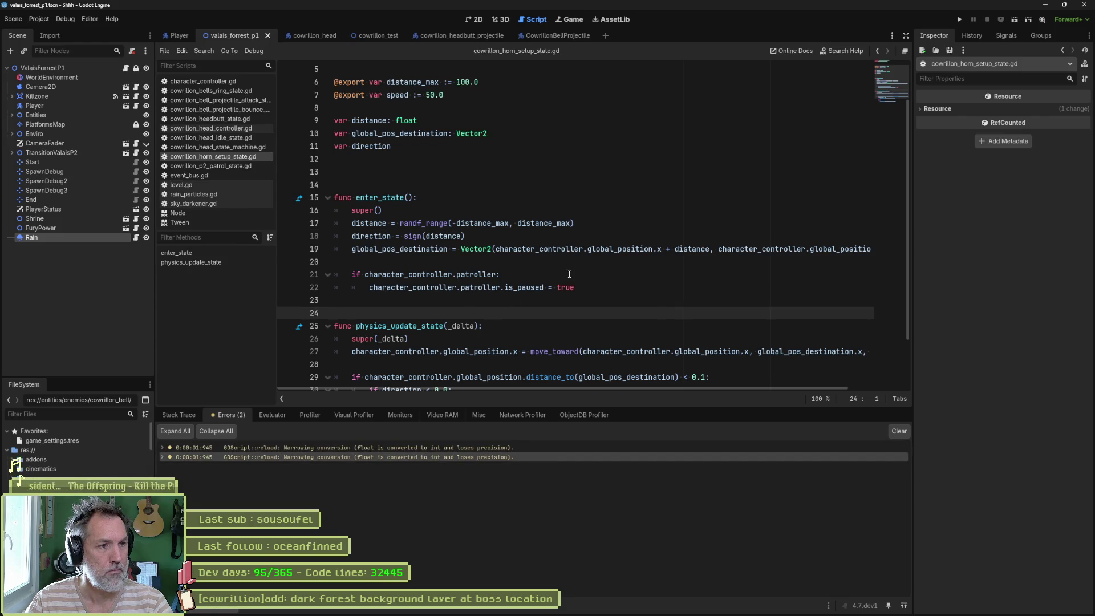
pyautogui.hotkey('ctrl', 'w')
# Add 'activate = false' to _ready() in rain_particles.gd, save, and rerun the game
pyautogui.scroll(-1, 514, 257)
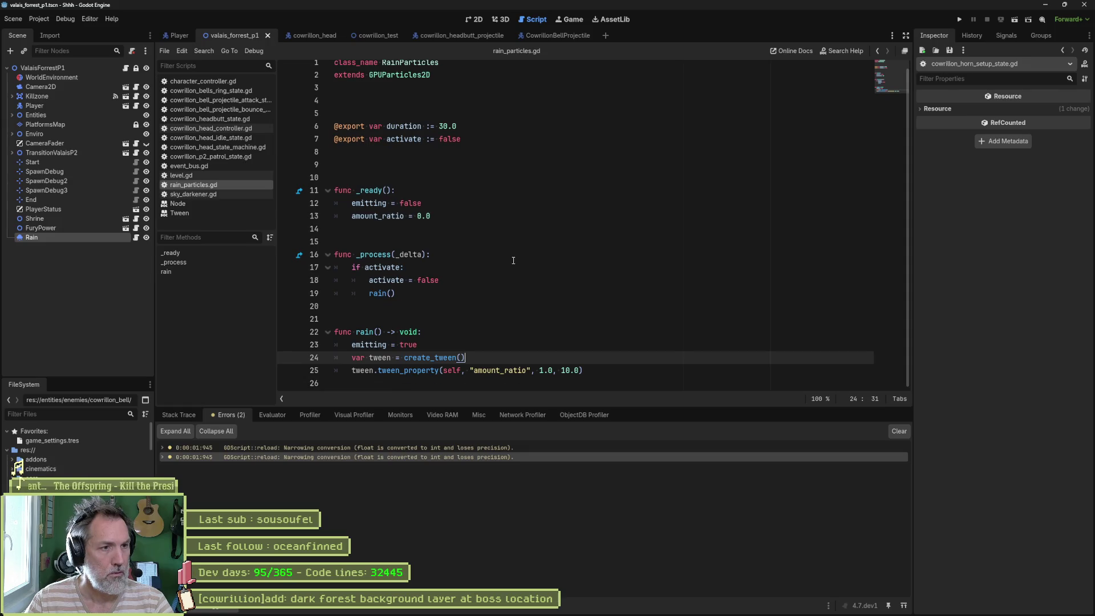
pyautogui.moveTo(445, 190); pyautogui.dragTo(471, 216)
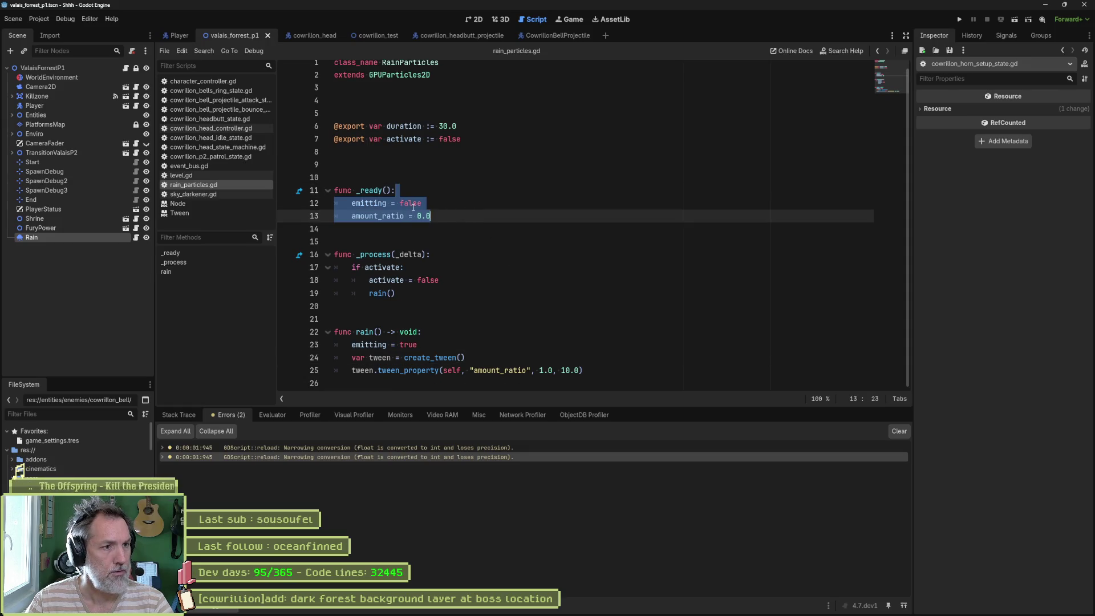
pyautogui.click(392, 216)
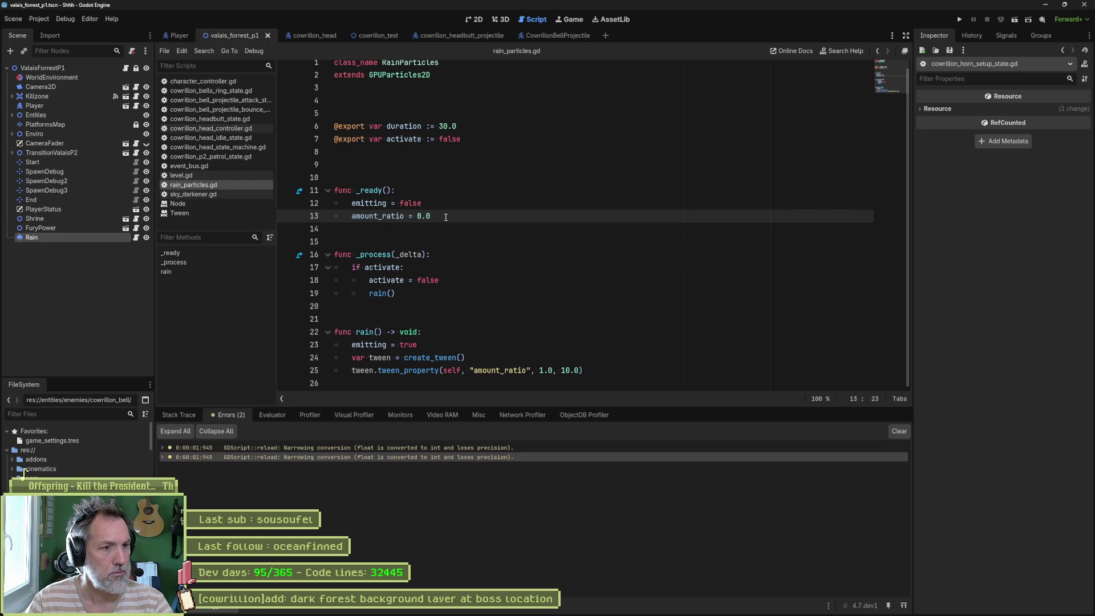
pyautogui.doubleClick(369, 333)
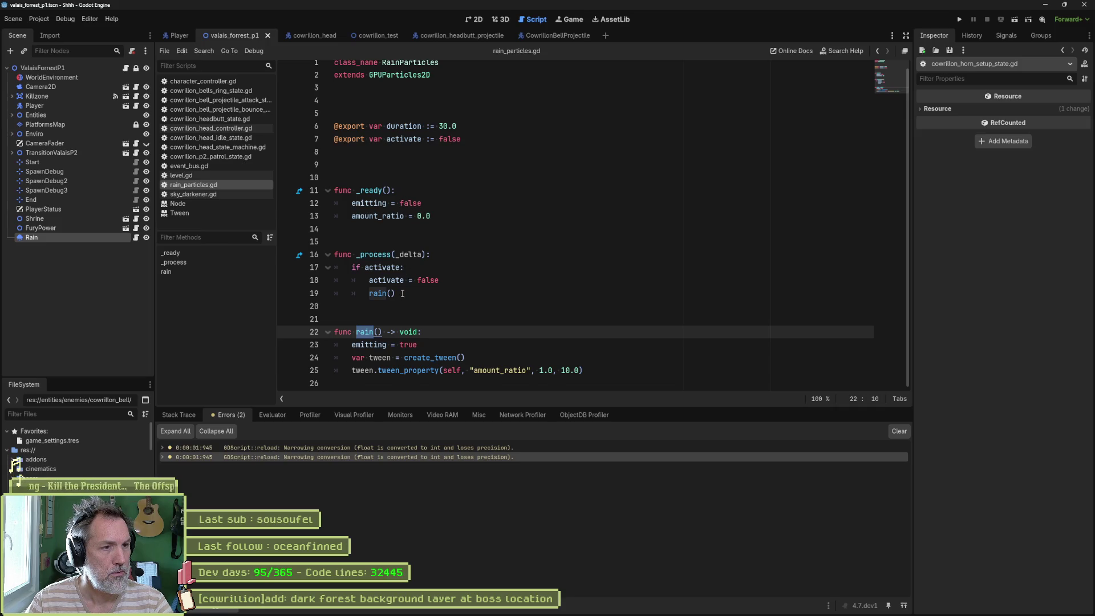
pyautogui.click(439, 194)
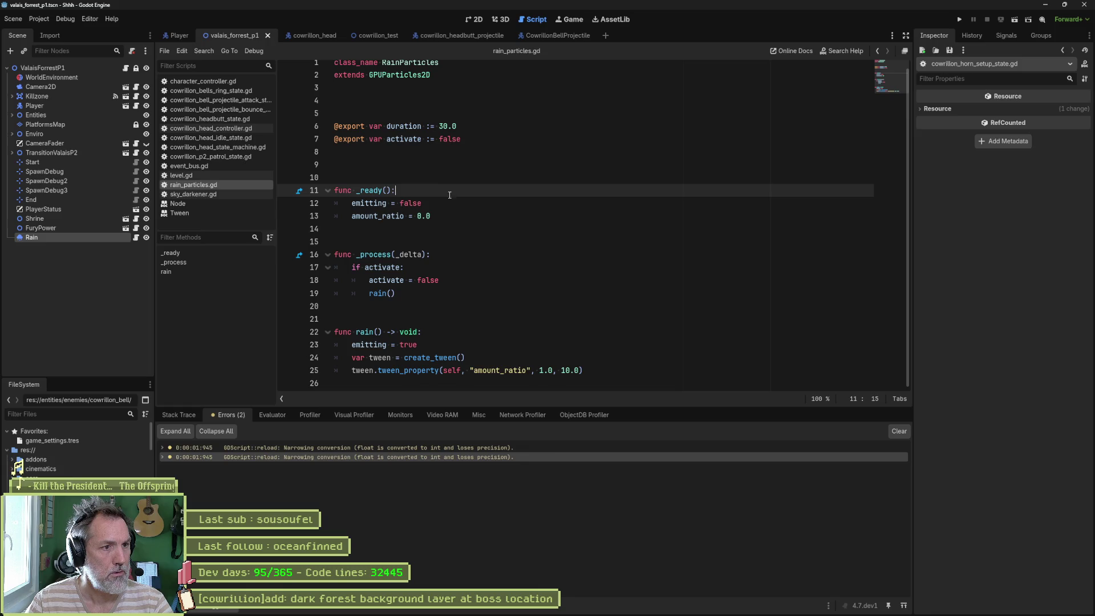
pyautogui.press('Return')
pyautogui.write('activate = false')
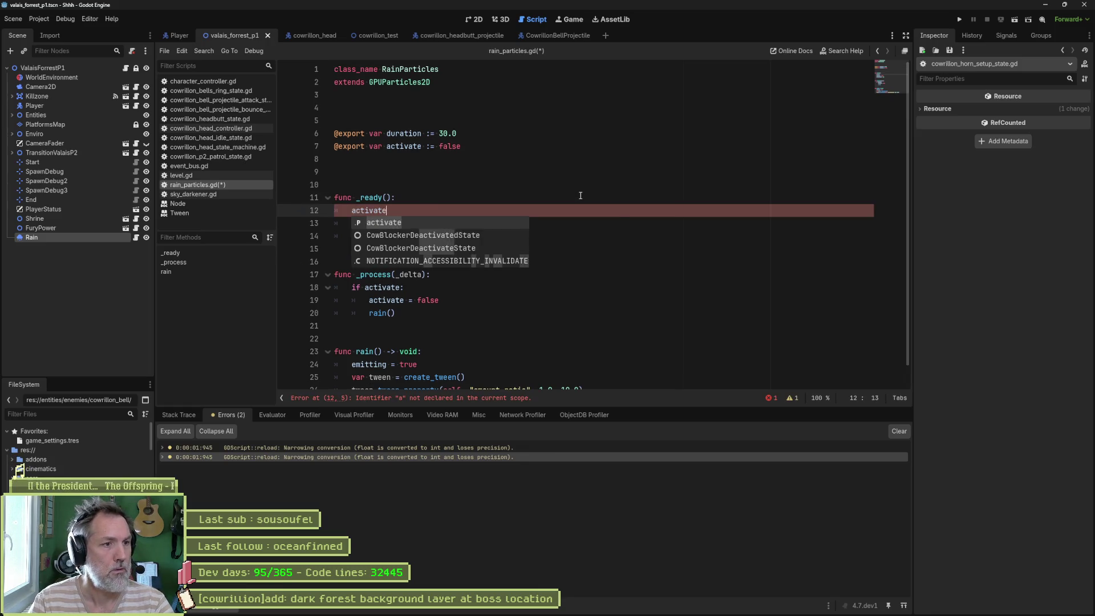
pyautogui.hotkey('ctrl', 's')
pyautogui.press('F5')
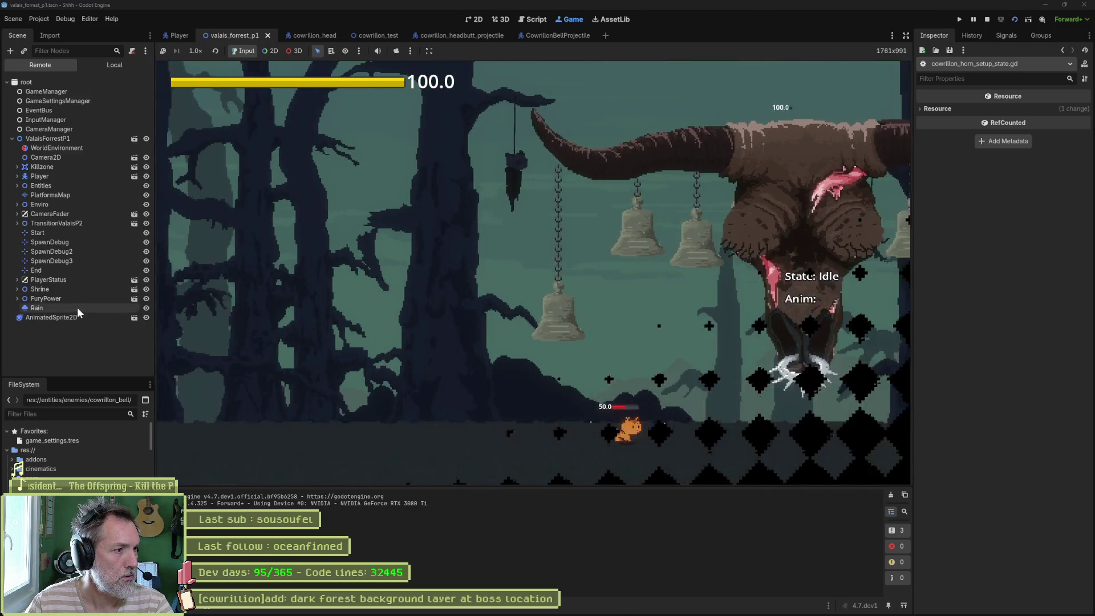
# Tick Activate on the remote Rain node in the running game, restart, and tick it again
pyautogui.click(77, 307)
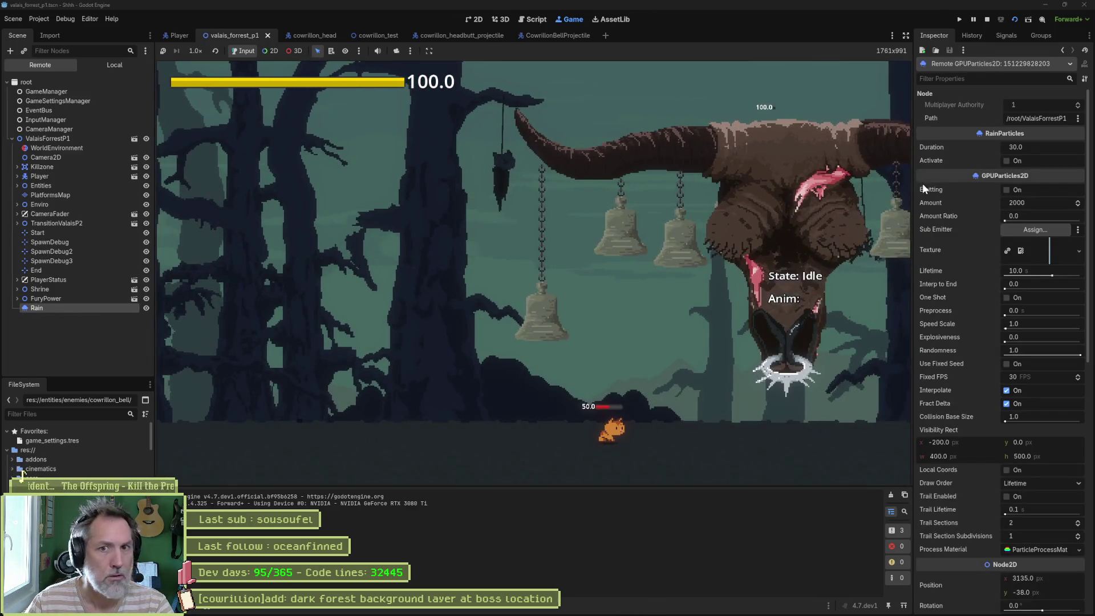
pyautogui.click(1003, 160)
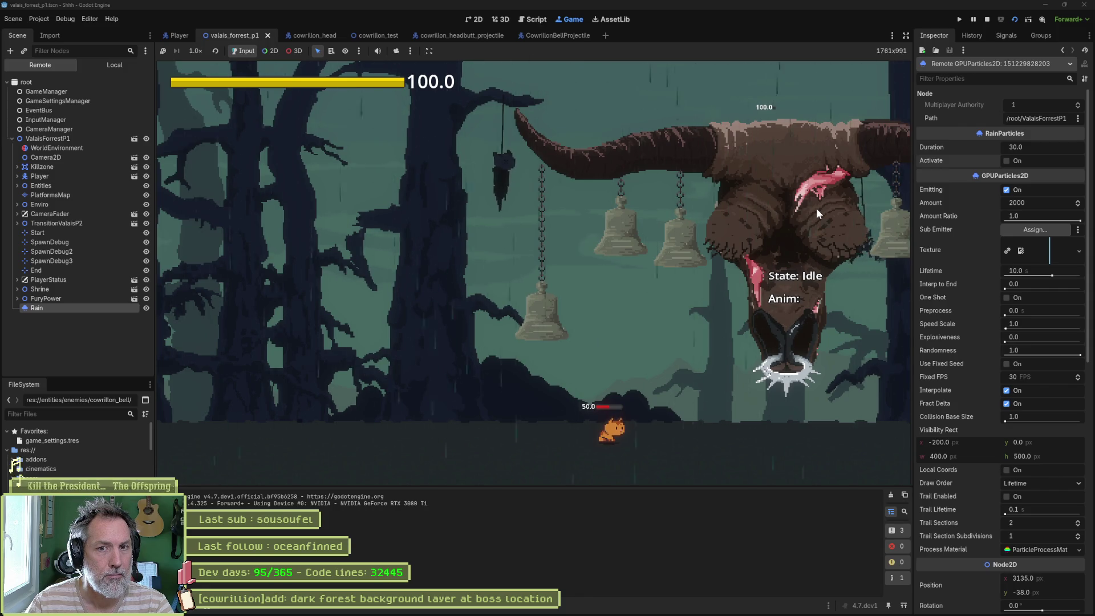
pyautogui.press('F5')
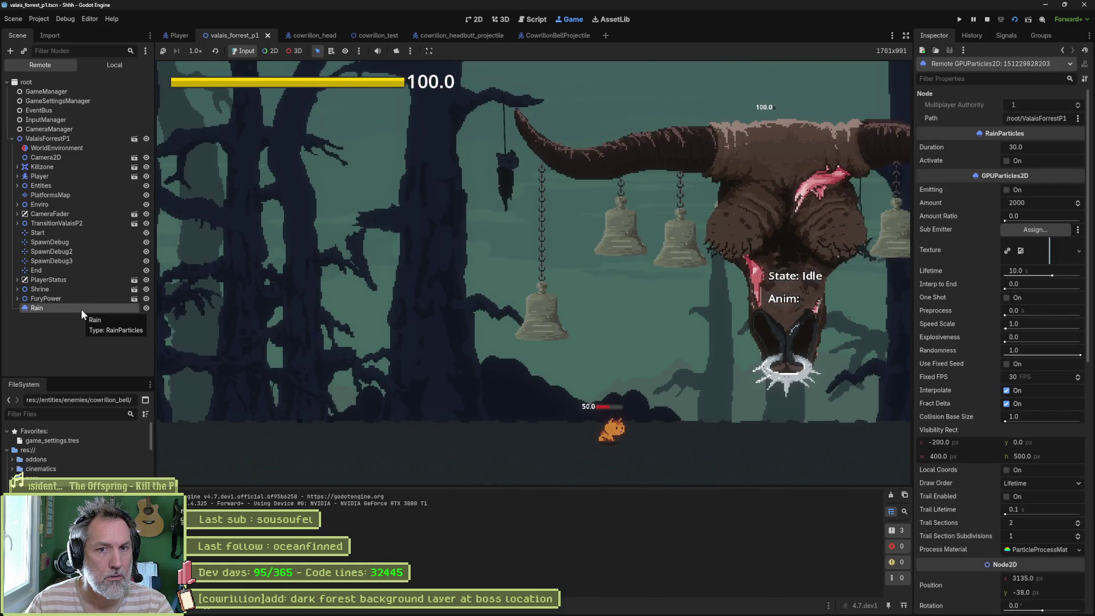
pyautogui.click(1007, 160)
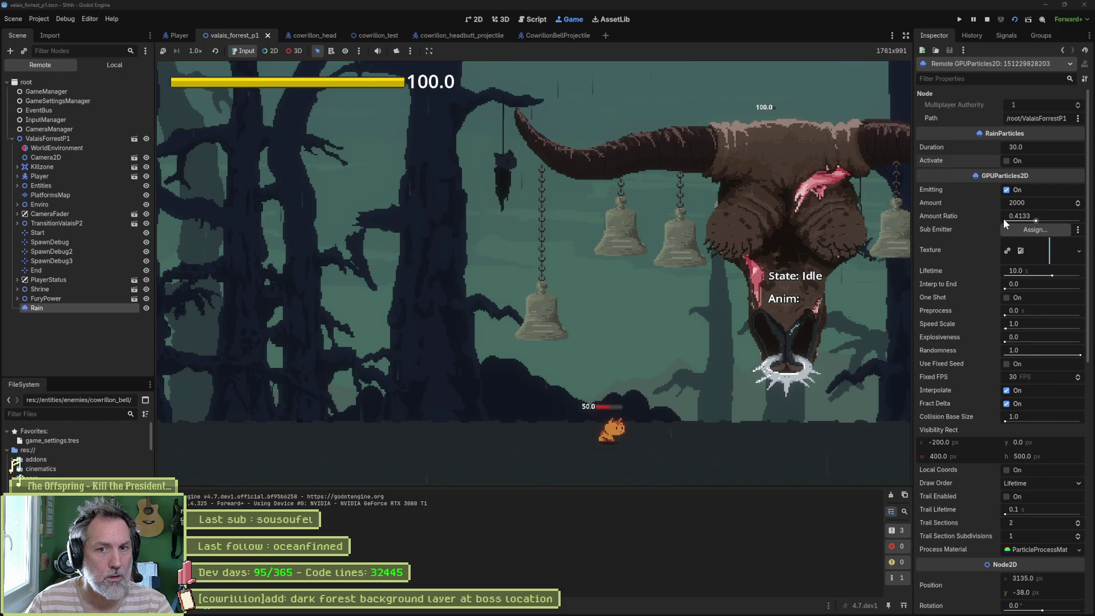
# Replace the 10.0 tween time with duration in rain()'s tween_property call
pyautogui.press('F8')
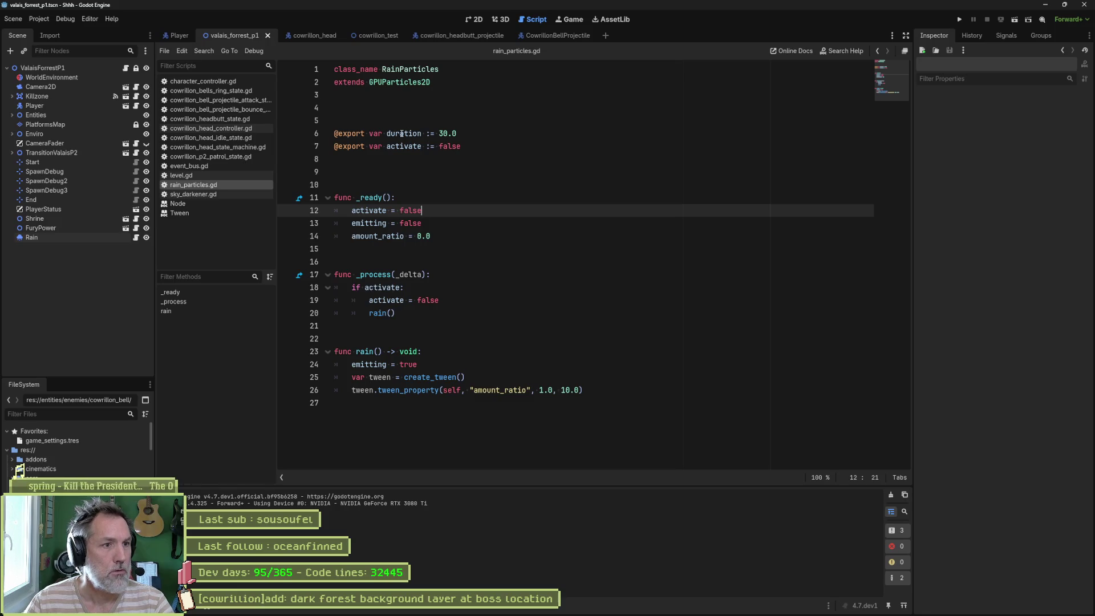
pyautogui.press('Up')
pyautogui.press('Up')
pyautogui.press('Up')
pyautogui.click(562, 391)
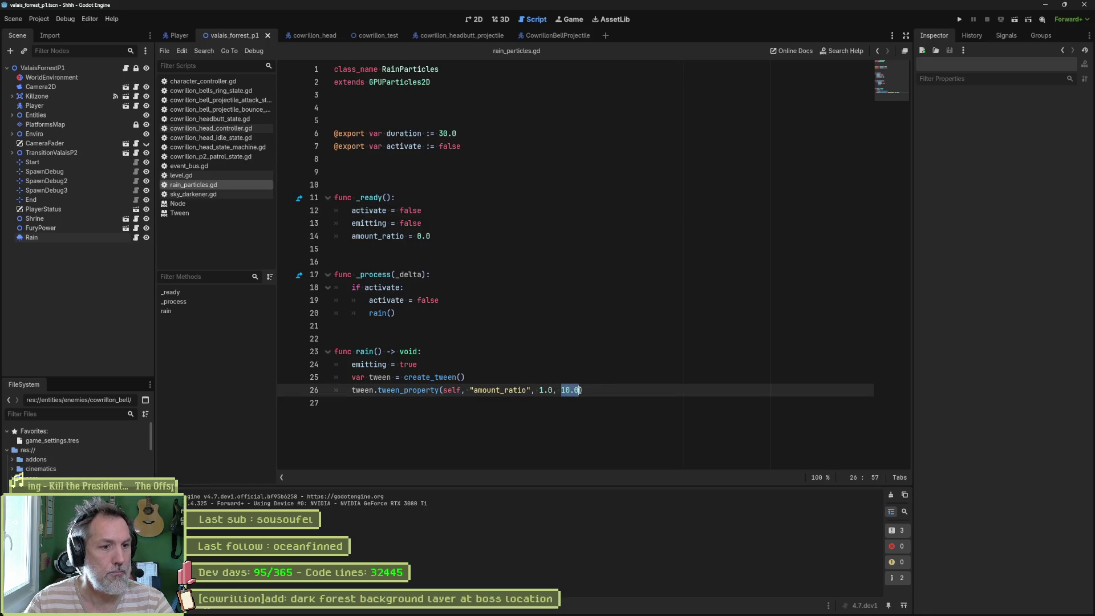
pyautogui.write('duration')
# Rerun the scene, activate the remote Rain node to watch the ramp, then stop
pyautogui.press('F6')
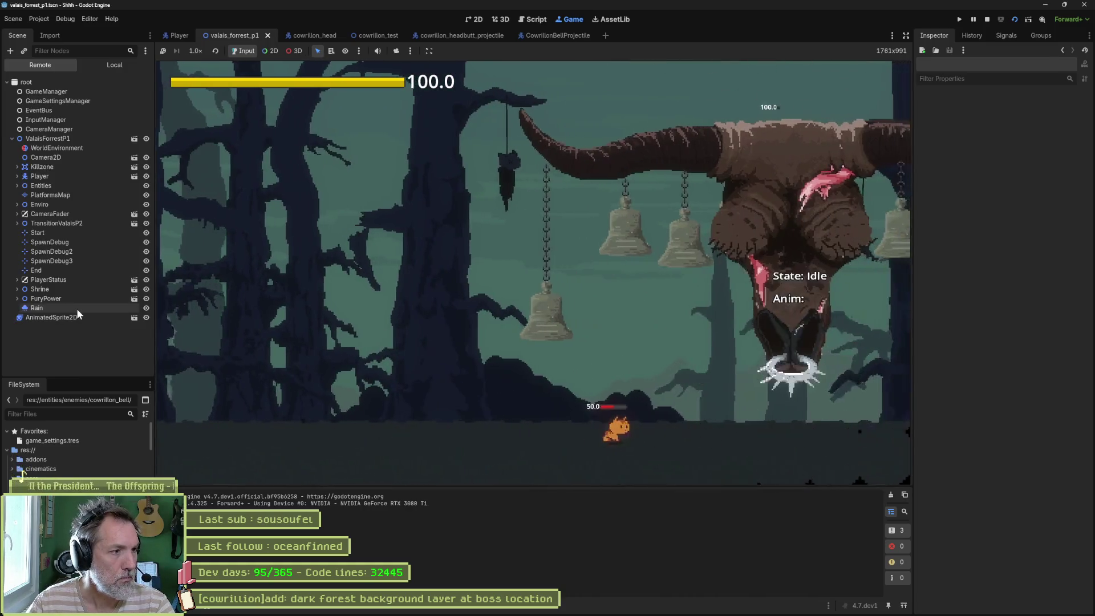
pyautogui.click(77, 308)
pyautogui.click(1008, 162)
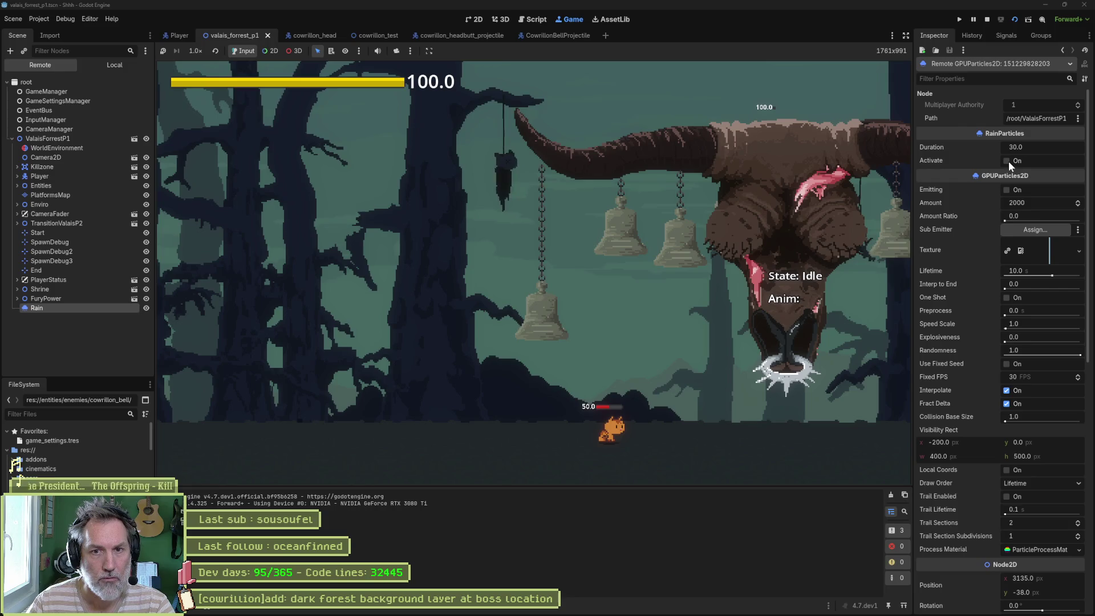
pyautogui.moveTo(937, 177)
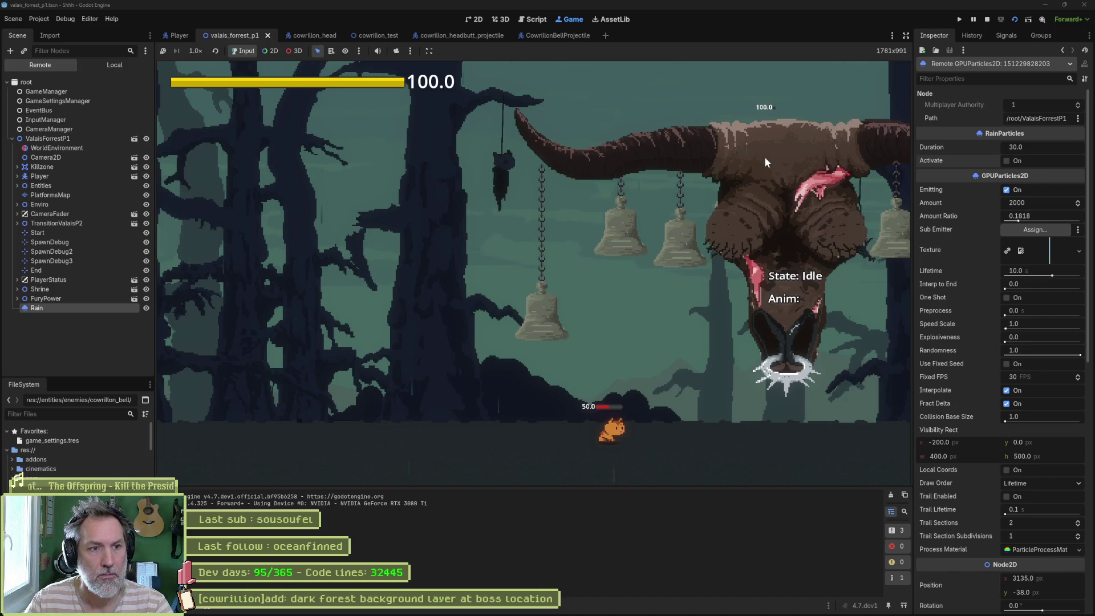
pyautogui.press('F8')
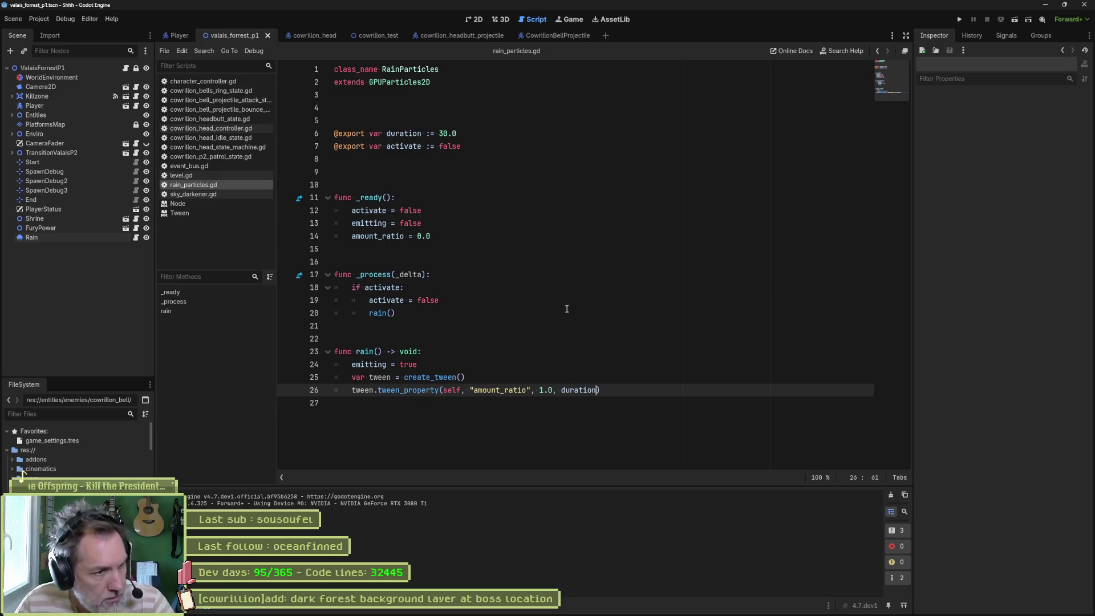
# Add an EventBus.npcs.boss_triggered.is_connected check line in _ready()
pyautogui.click(514, 237)
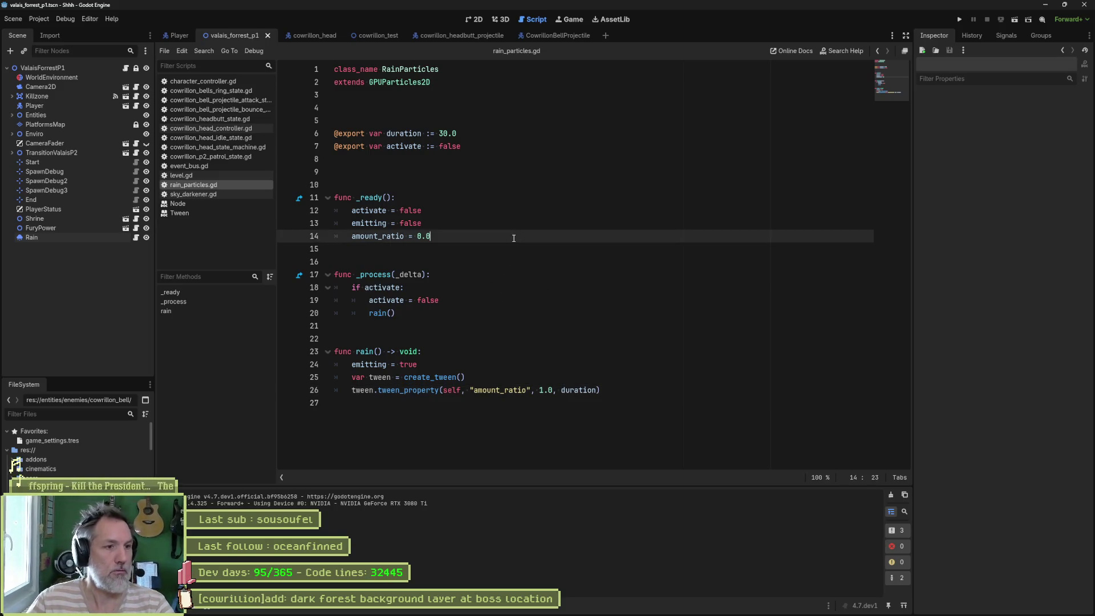
pyautogui.press('Return')
pyautogui.write('ve')
pyautogui.press('Return')
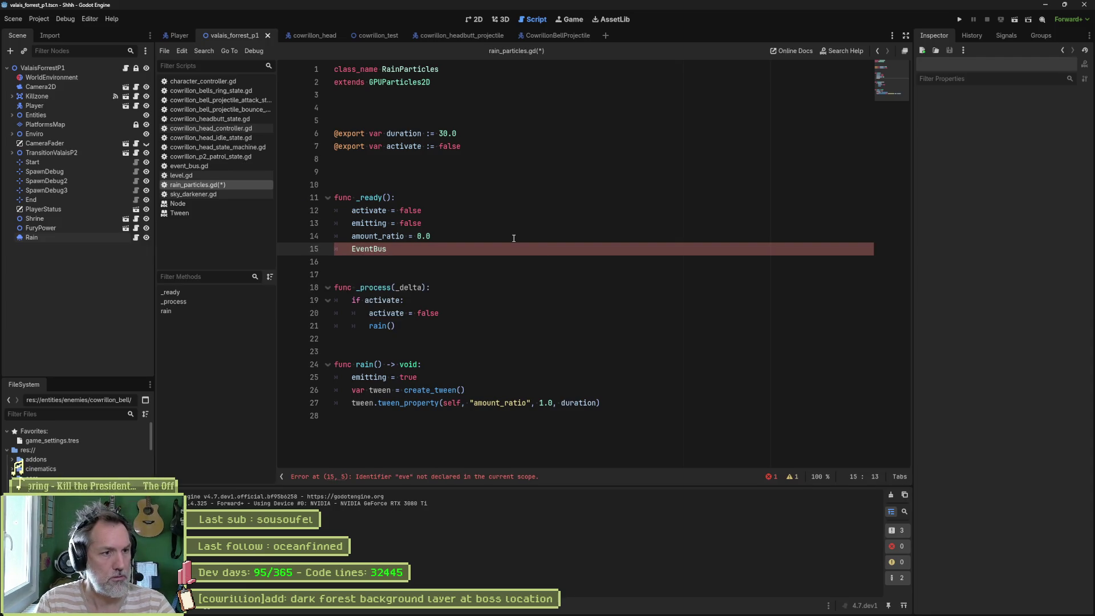
pyautogui.write('.npcs.')
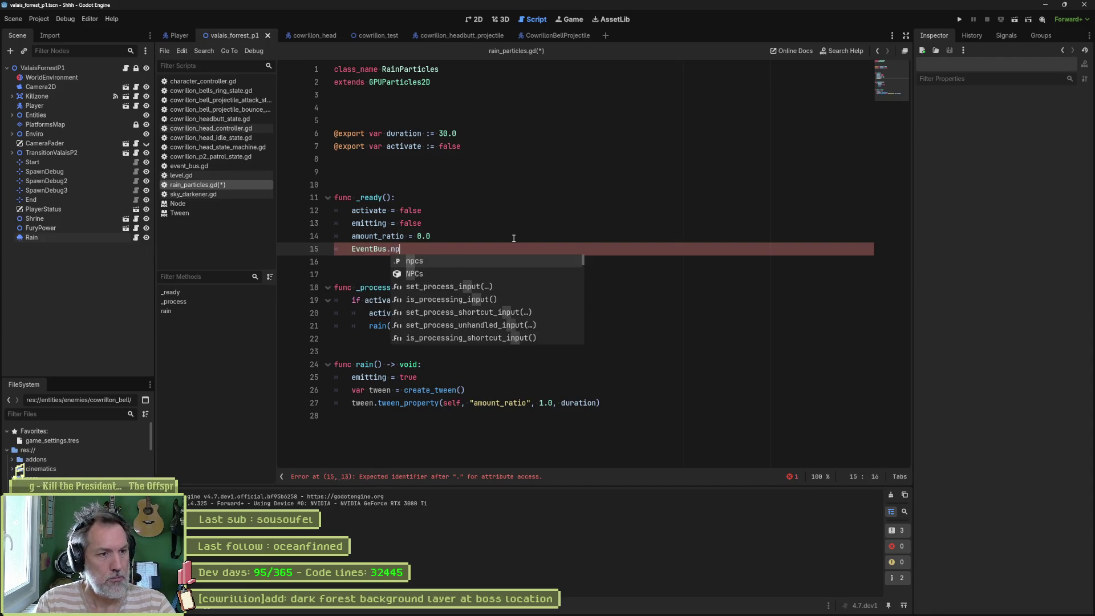
pyautogui.press('Return')
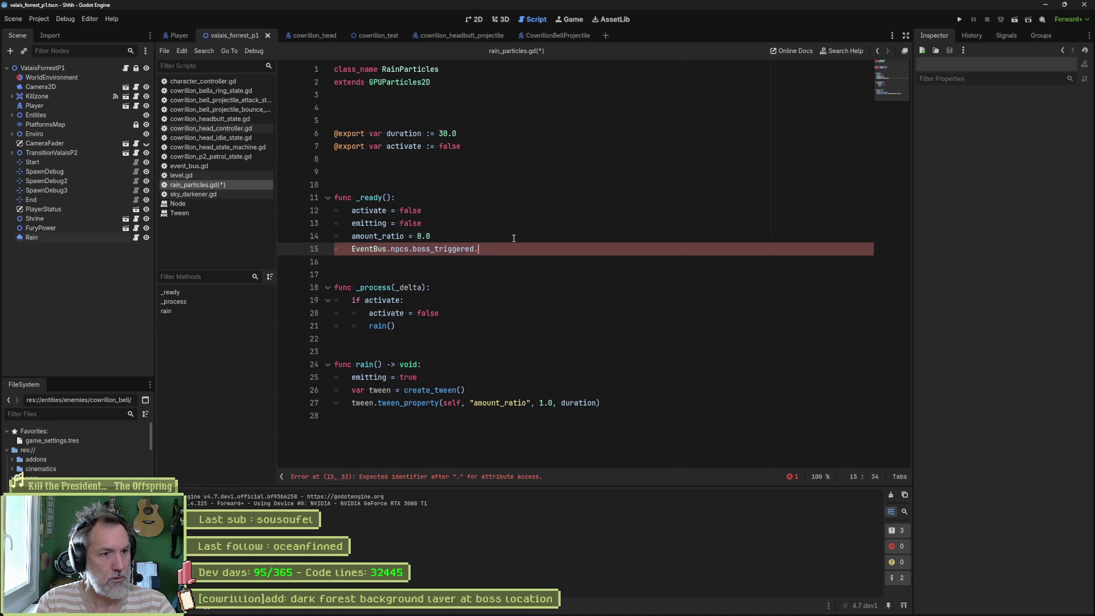
pyautogui.write('is_connecte')
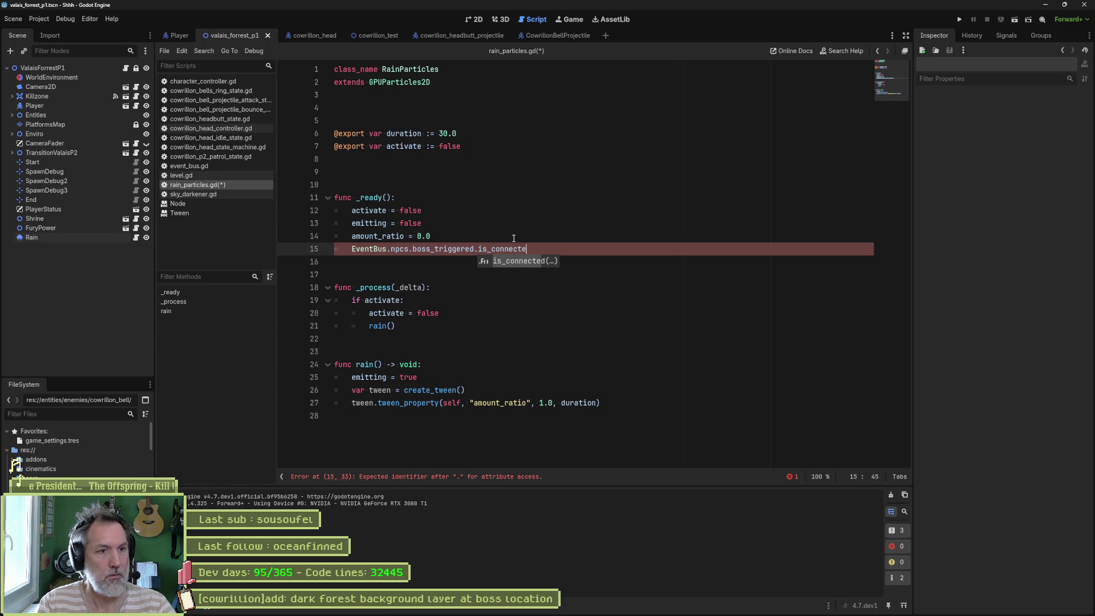
pyautogui.press('Return')
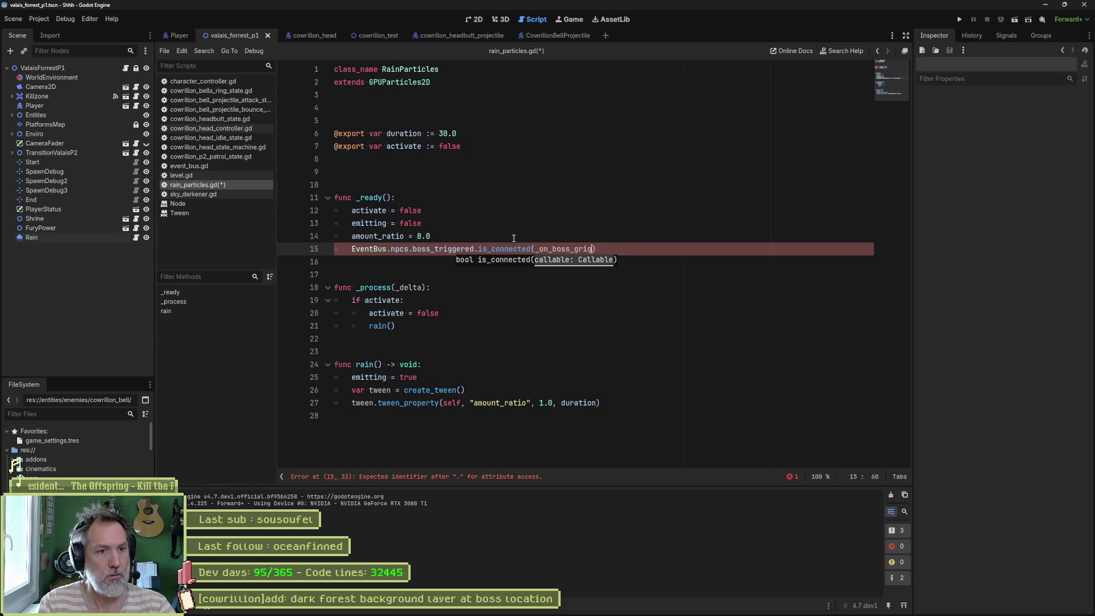
pyautogui.press('BackSpace')
pyautogui.press('BackSpace')
pyautogui.press('BackSpace')
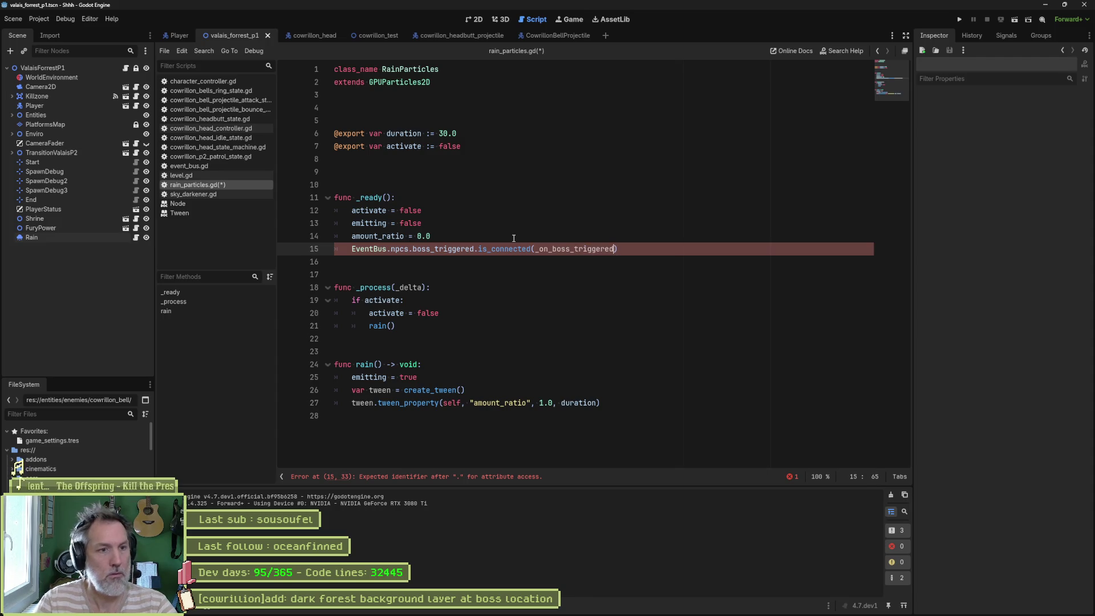
pyautogui.press('Right')
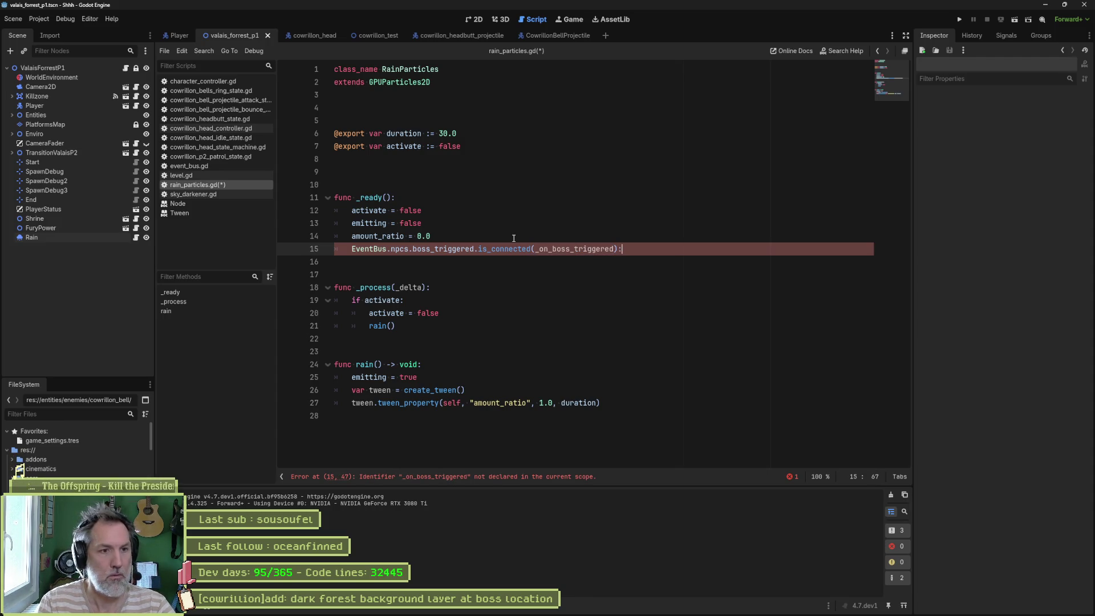
# Wrap it in 'if not' and connect boss_triggered to _on_boss_triggered underneath
pyautogui.hotkey('ctrl', 'shift', 'Left')
pyautogui.hotkey('ctrl', 'shift', 'Left')
pyautogui.hotkey('ctrl', 'shift', 'Left')
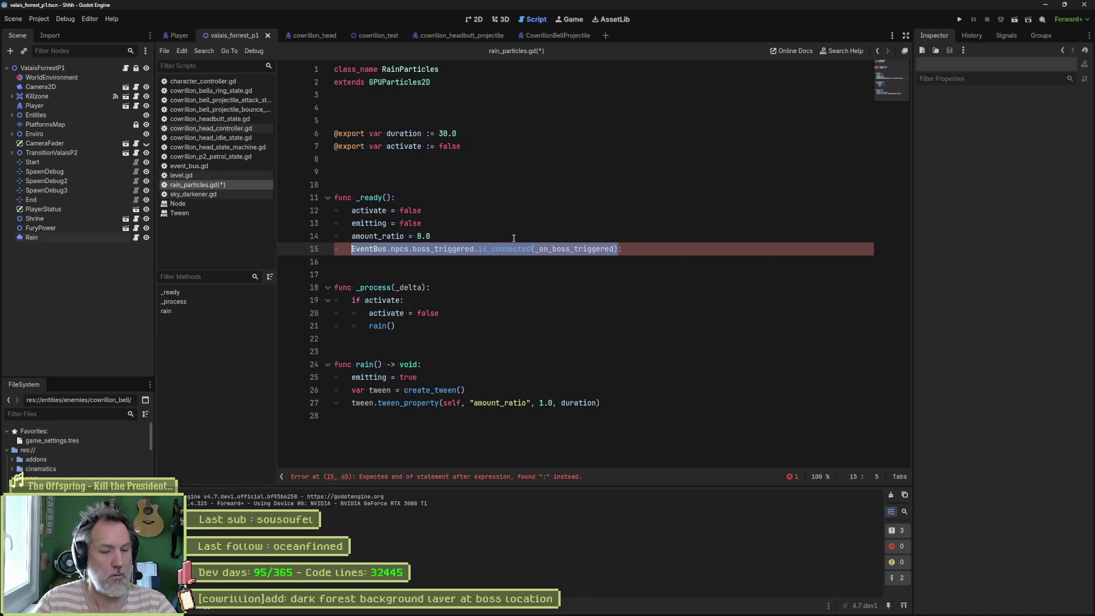
pyautogui.press('Left')
pyautogui.write('if not')
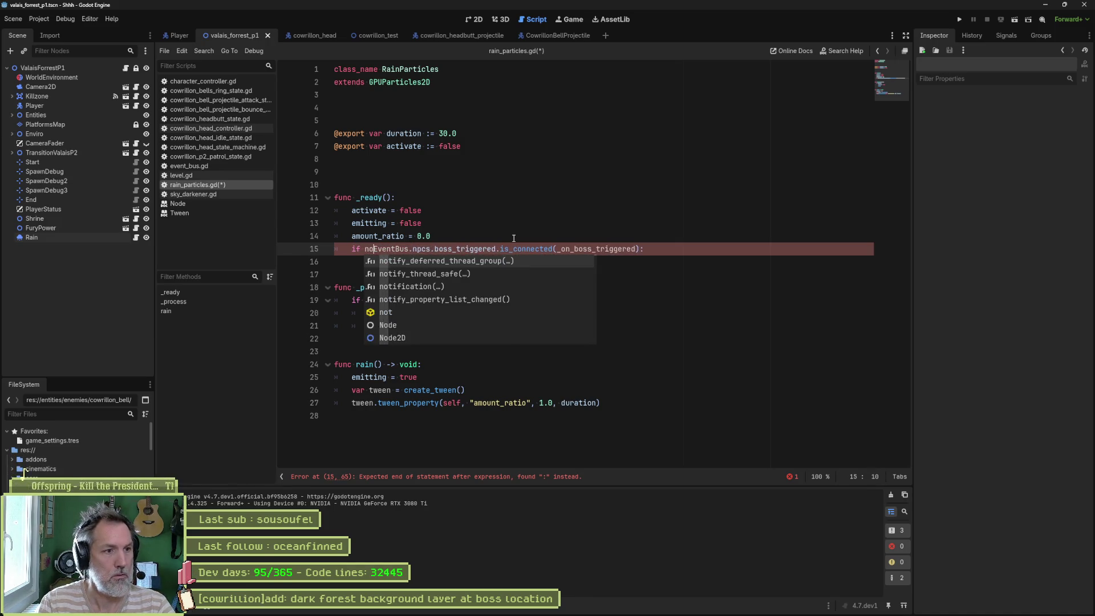
pyautogui.press('End')
pyautogui.press('Return')
pyautogui.write('EventBus.npcs.boss_triggered.is_connected(_on_boss_triggered)')
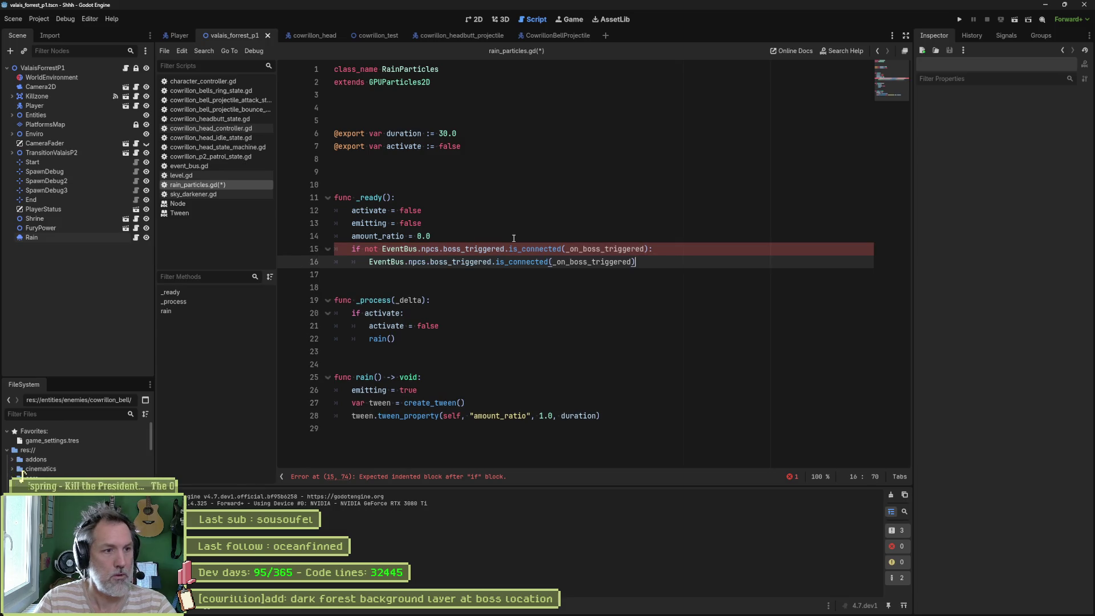
pyautogui.hotkey('ctrl', 'Left')
pyautogui.hotkey('ctrl', 'Left')
pyautogui.press('Left')
pyautogui.hotkey('ctrl', 'BackSpace')
pyautogui.write('connect')
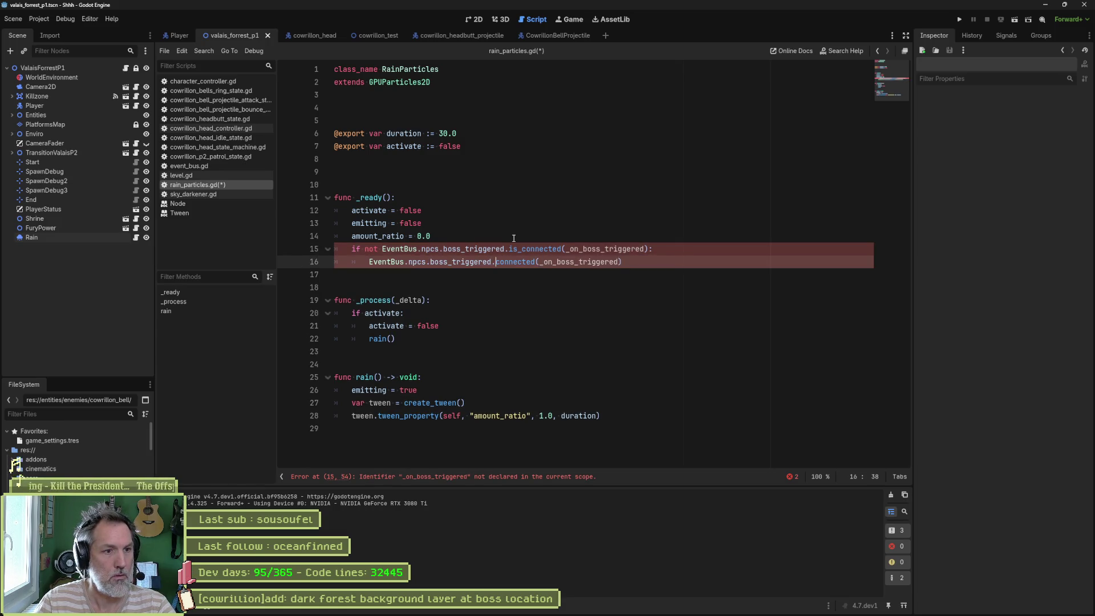
# Add a func _on_boss_triggered() handler above rain(), save, and run the project
pyautogui.doubleClick(551, 261)
pyautogui.click(530, 366)
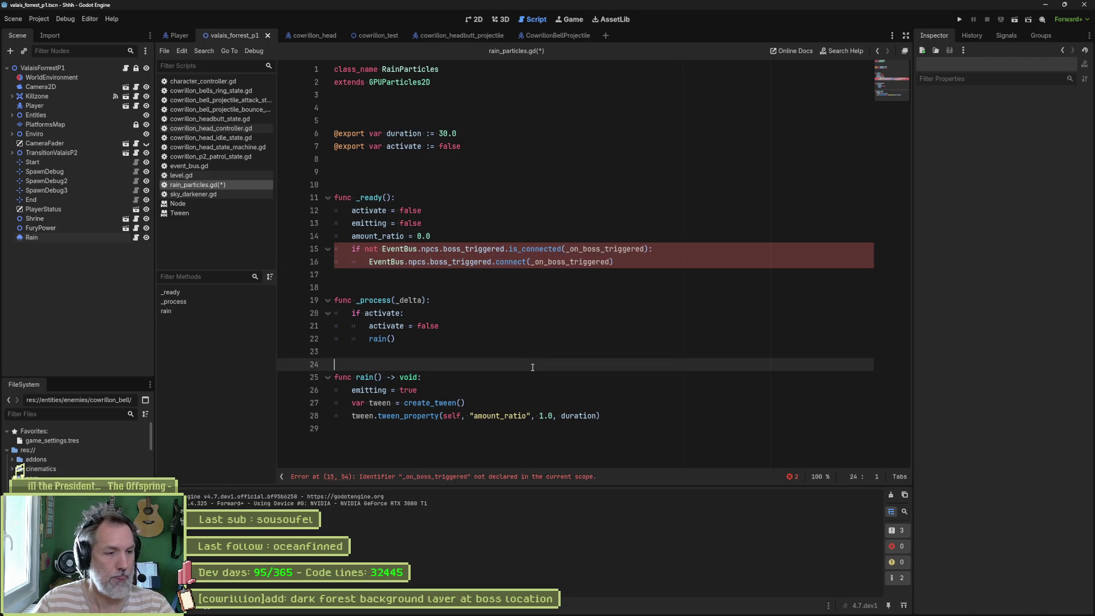
pyautogui.press('Return')
pyautogui.press('Return')
pyautogui.press('Return')
pyautogui.press('Up')
pyautogui.press('Up')
pyautogui.write('nc _on_boss_triggered()')
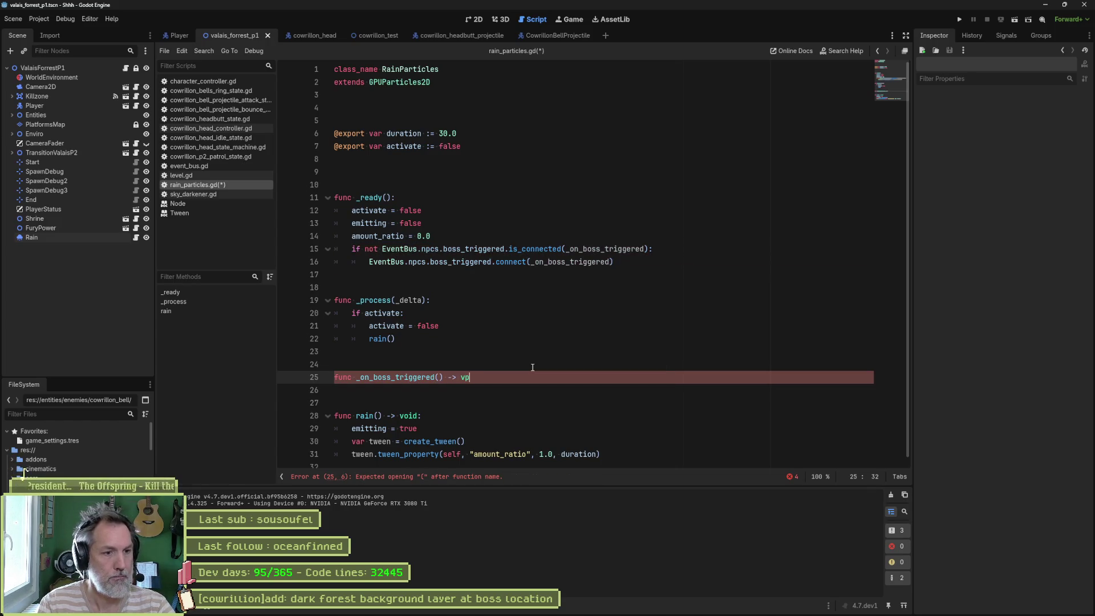
pyautogui.press('Return')
pyautogui.write(':')
pyautogui.press('Return')
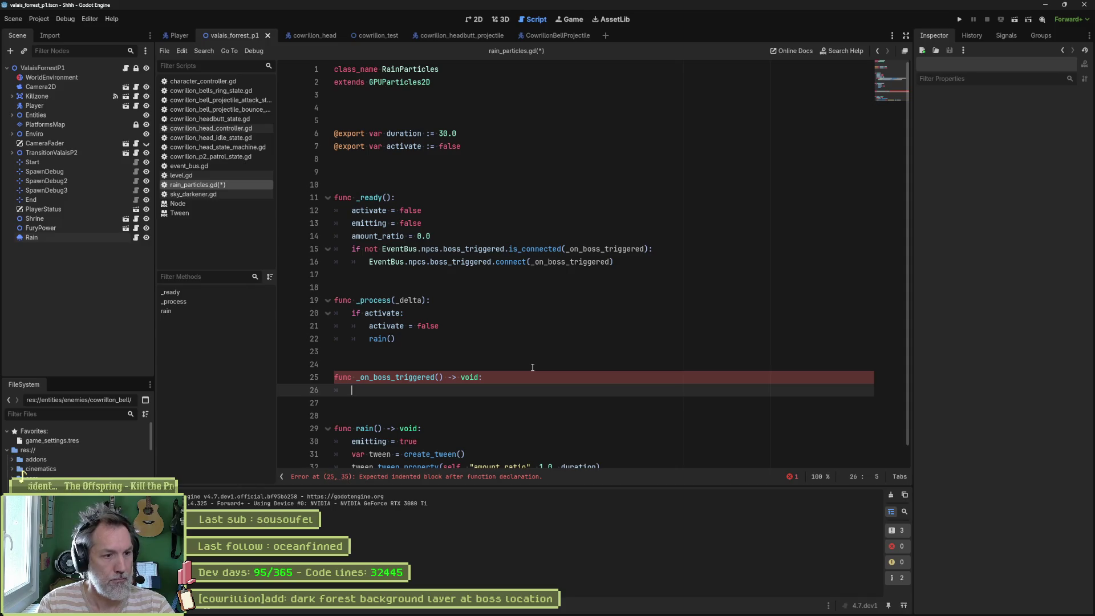
pyautogui.write('rain()')
pyautogui.hotkey('ctrl', 's')
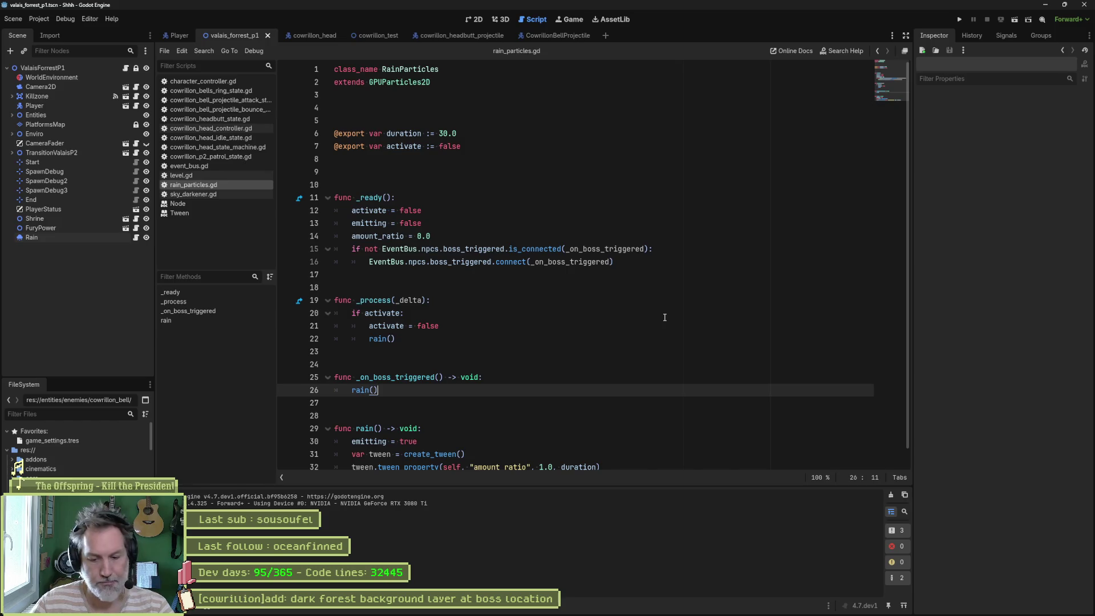
pyautogui.press('F5')
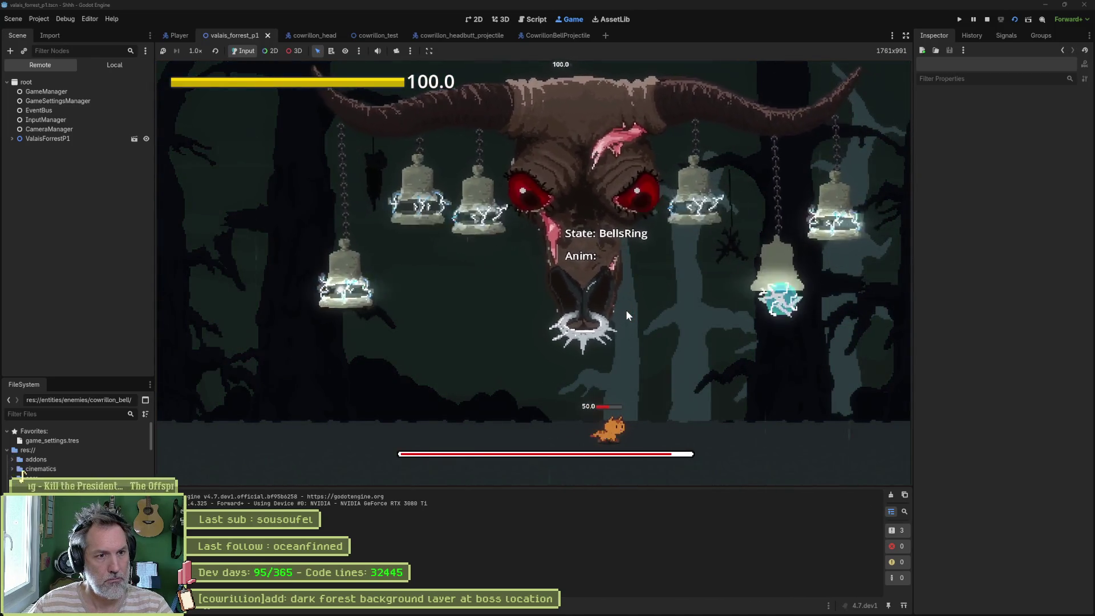
# Run the cat left and right across the arena while fighting the boss, watching for rain
pyautogui.press('Left')
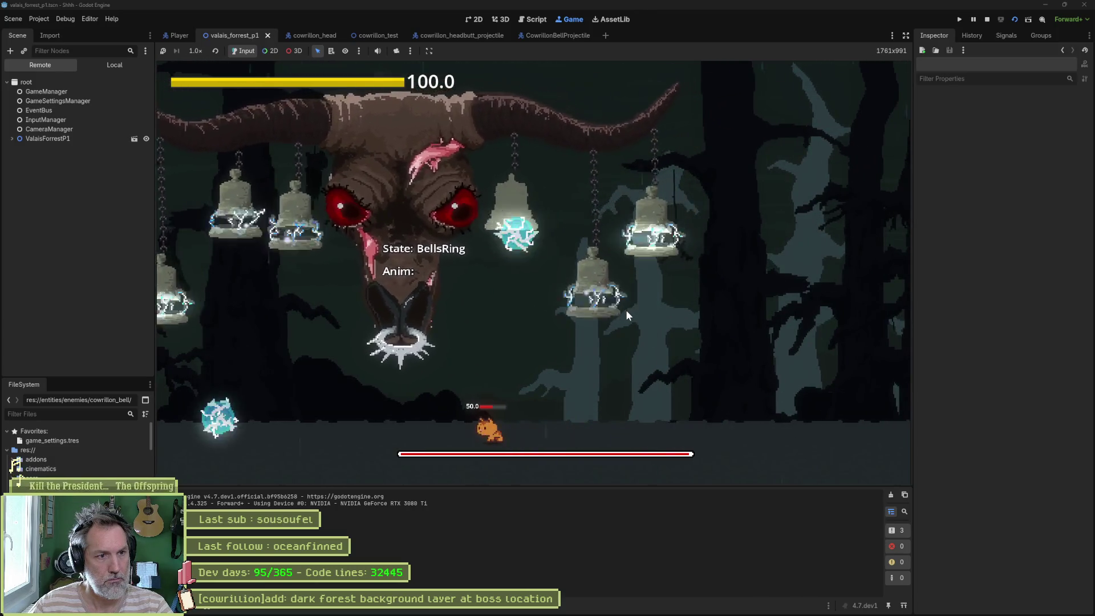
pyautogui.press('Right')
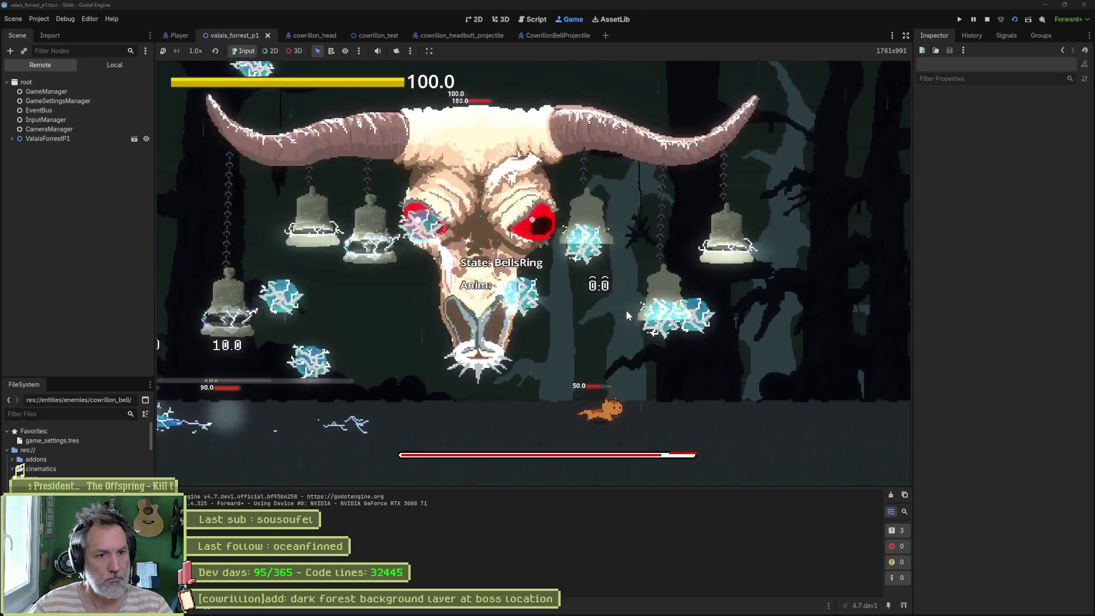
pyautogui.press('Left')
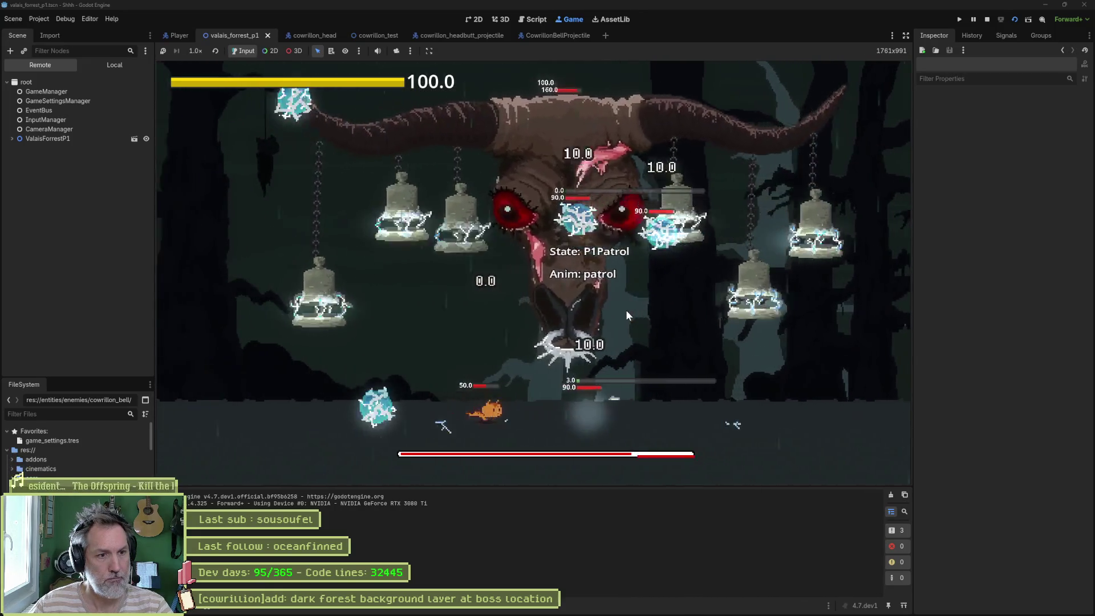
pyautogui.press('Right')
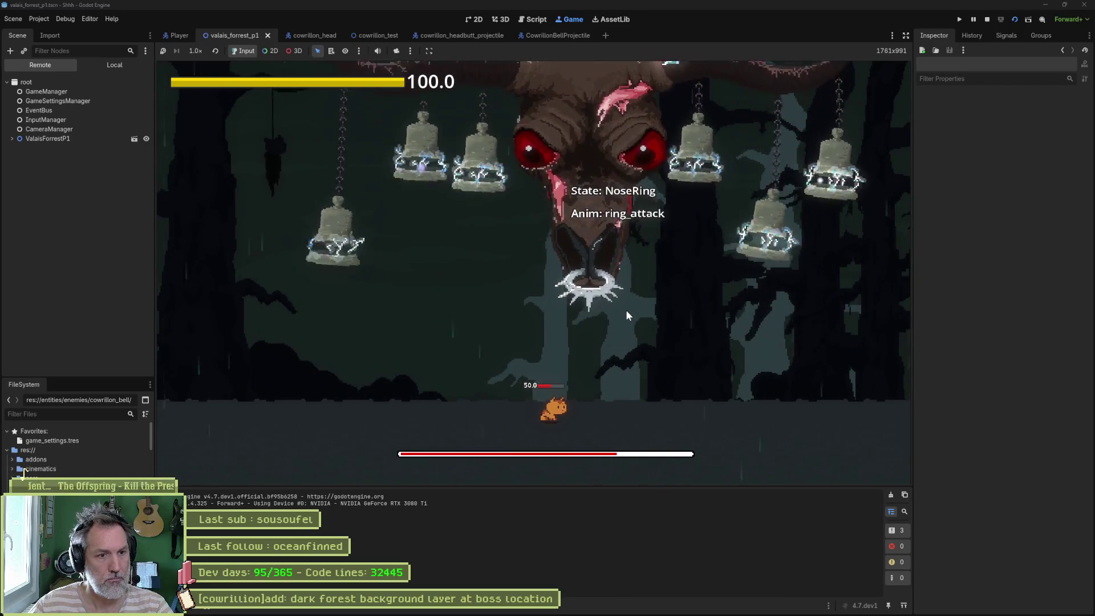
pyautogui.press('Left')
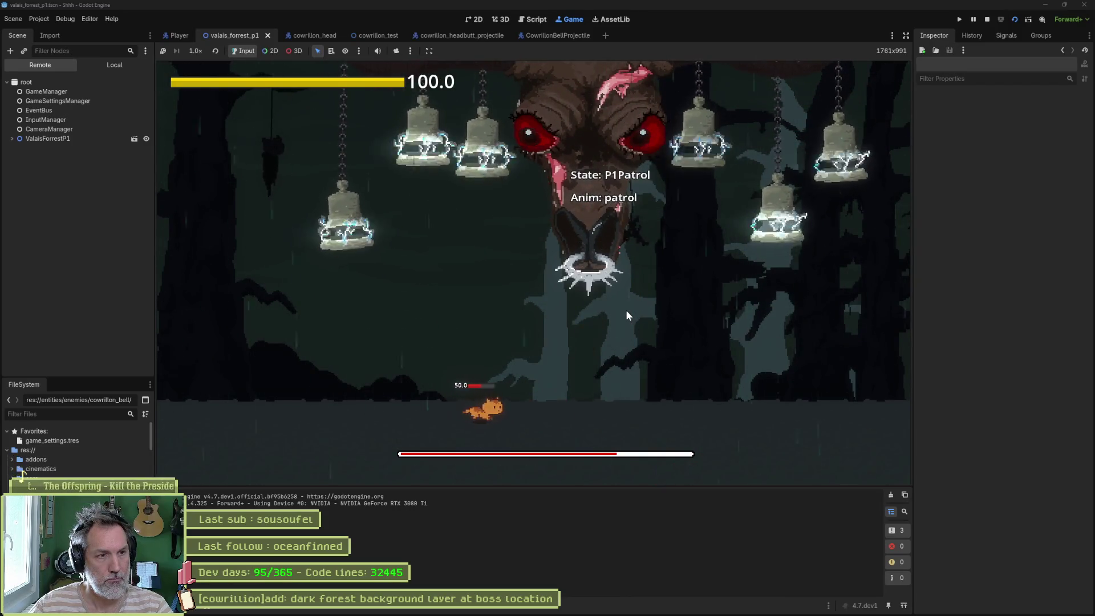
pyautogui.press('Right')
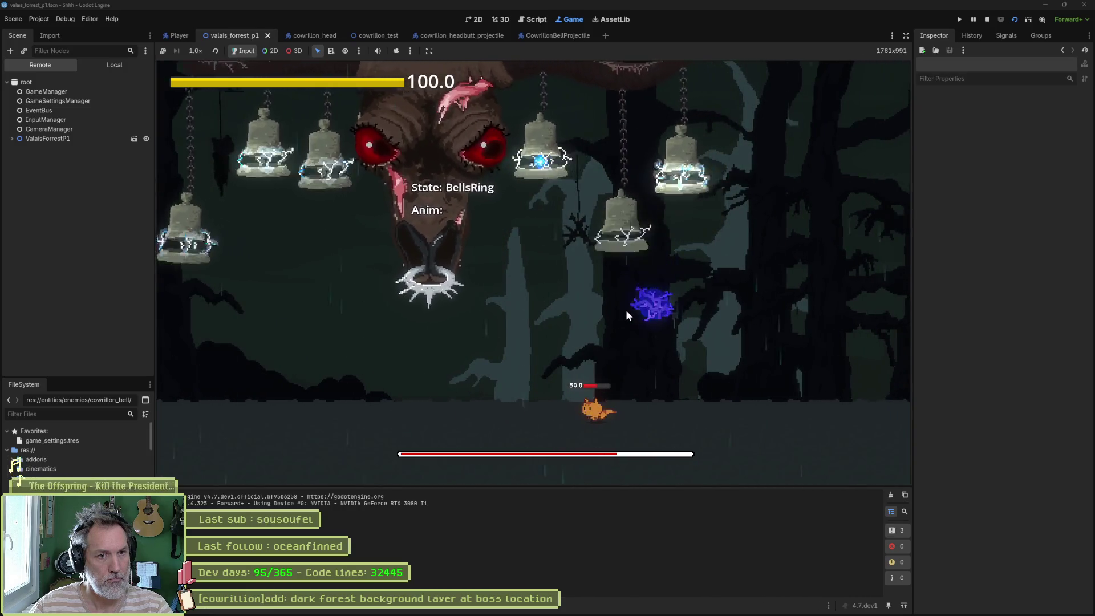
pyautogui.press('Left')
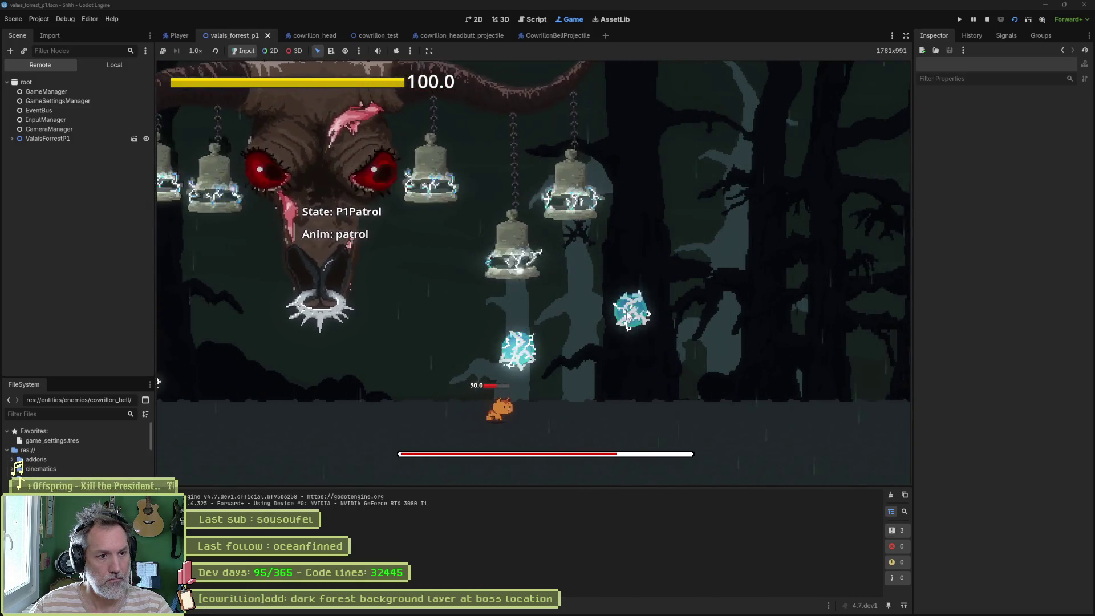
pyautogui.press('Left')
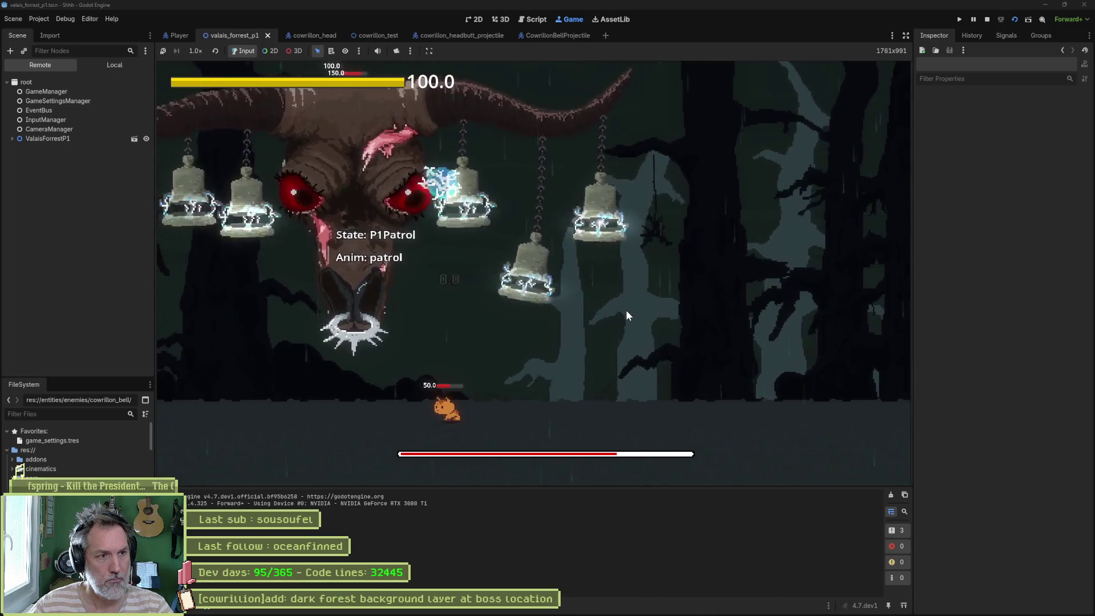
pyautogui.press('Left')
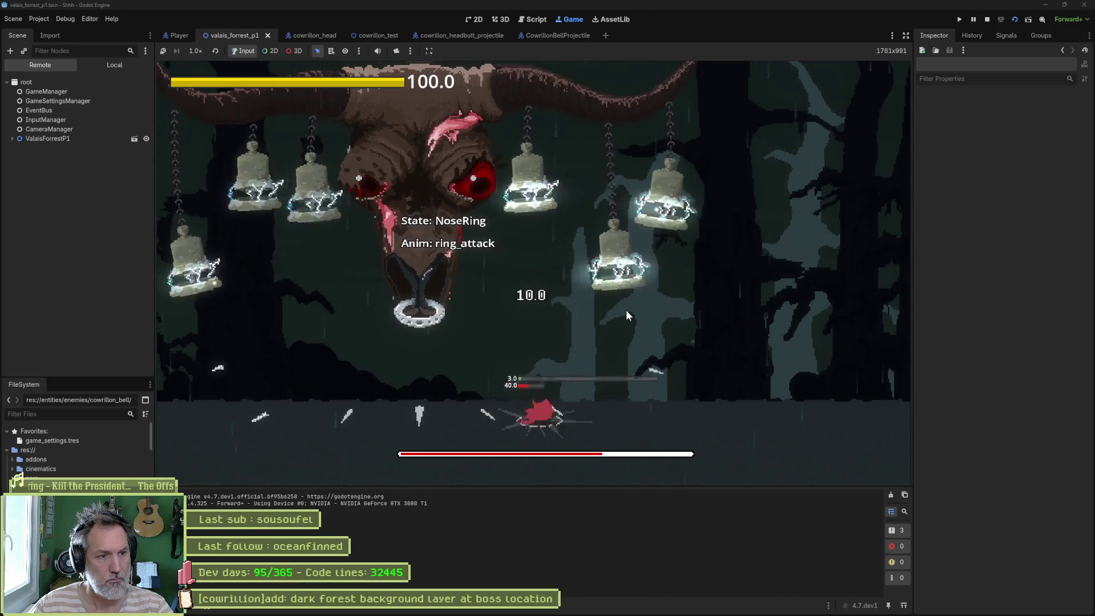
# Stop the game and turn off Show Debuggers on the CowrillonHead boss node
pyautogui.press('F8')
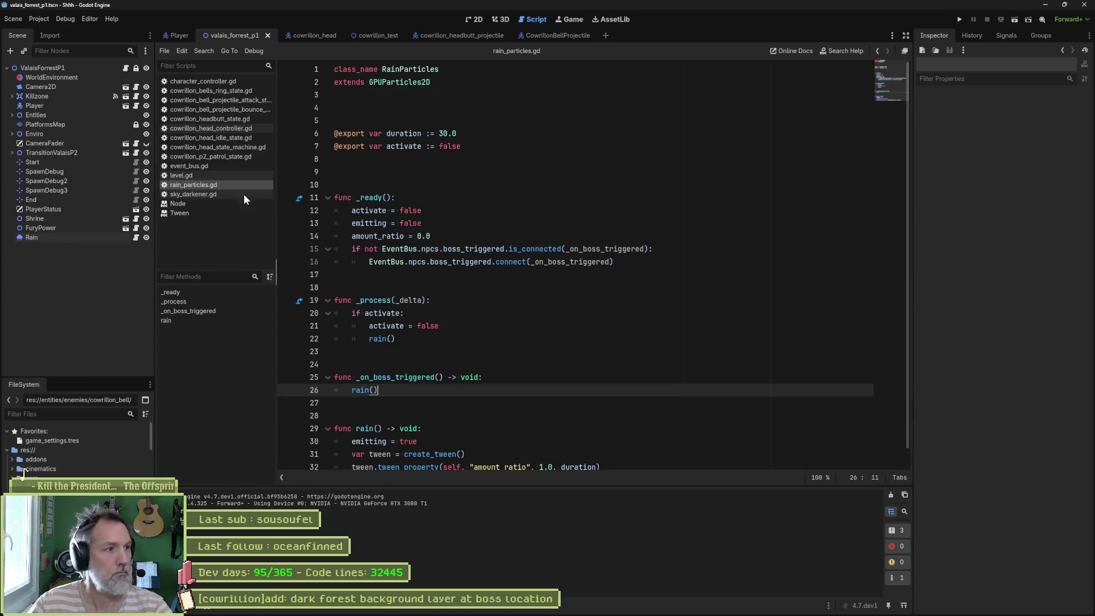
pyautogui.click(12, 115)
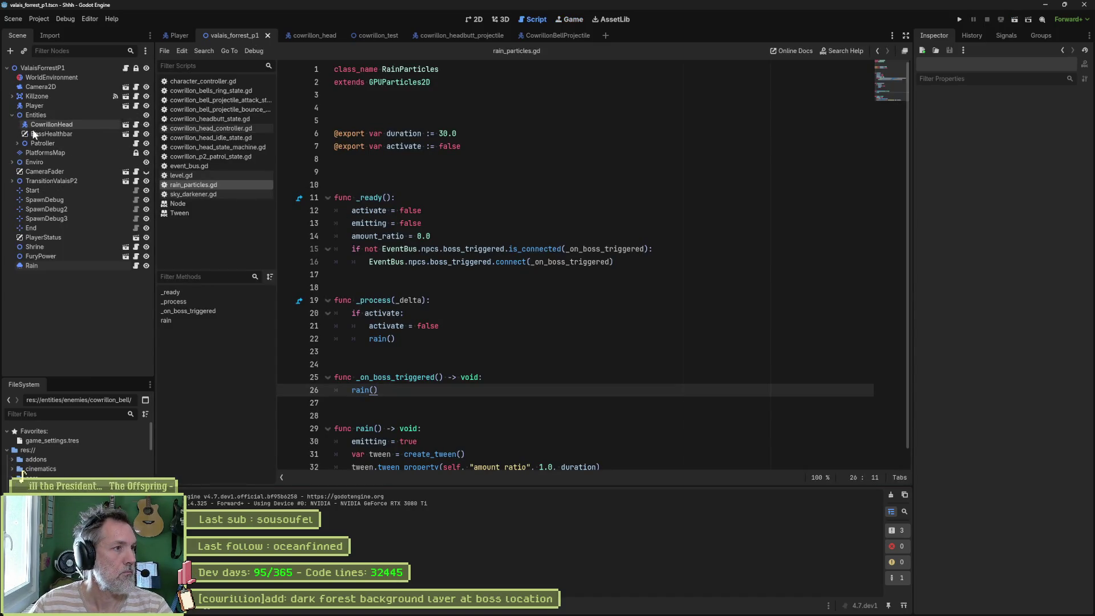
pyautogui.click(35, 125)
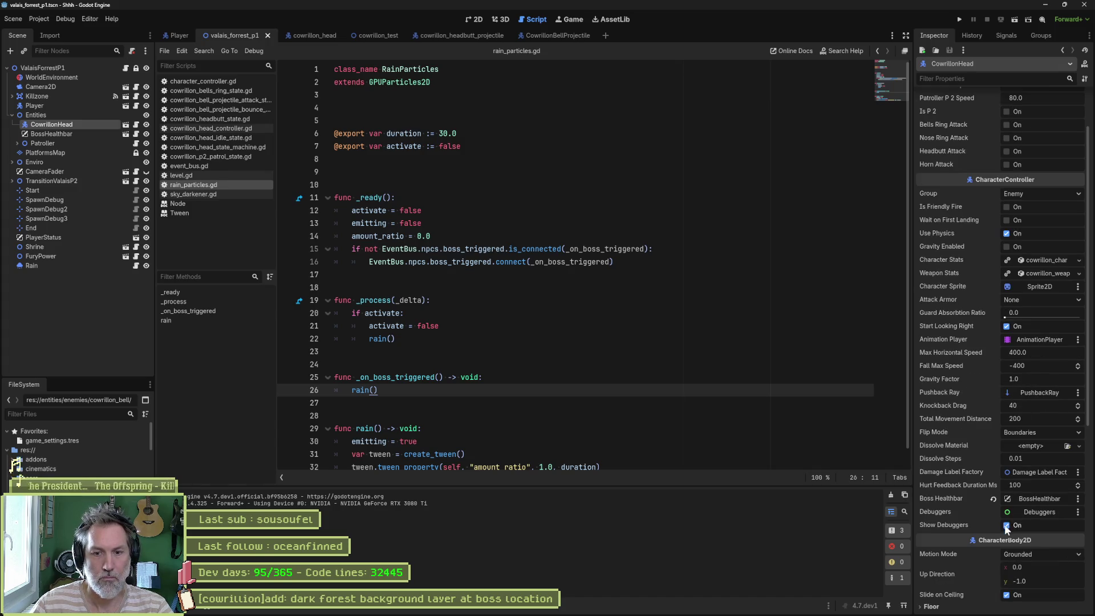
pyautogui.click(1006, 526)
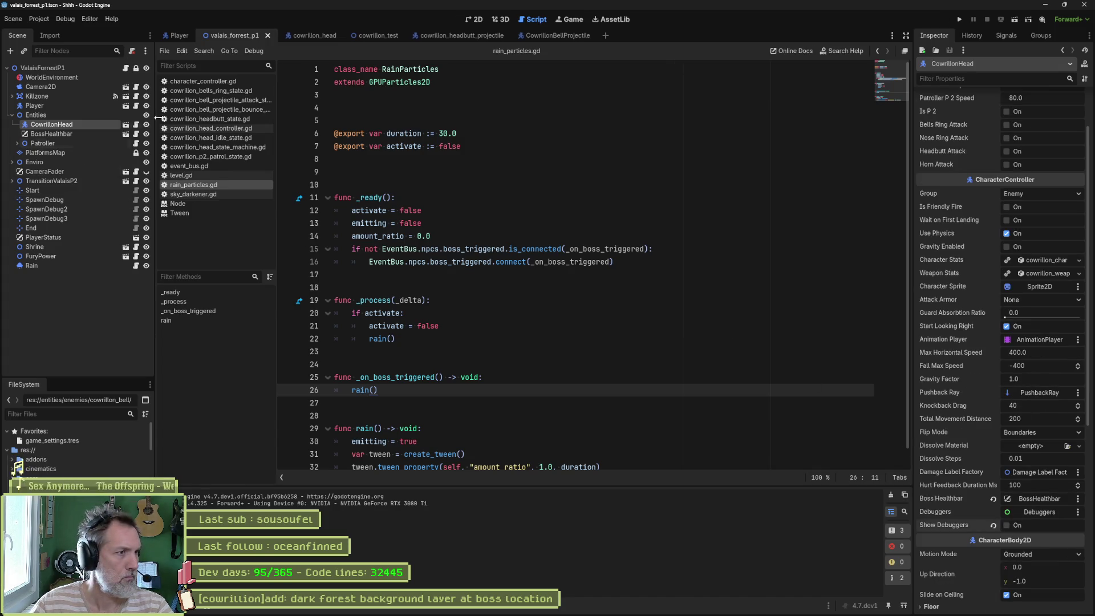
# Inspect cowrillon_head, hide StatBars in cowrillon_bell, then return to valais_forrest_p1
pyautogui.click(305, 36)
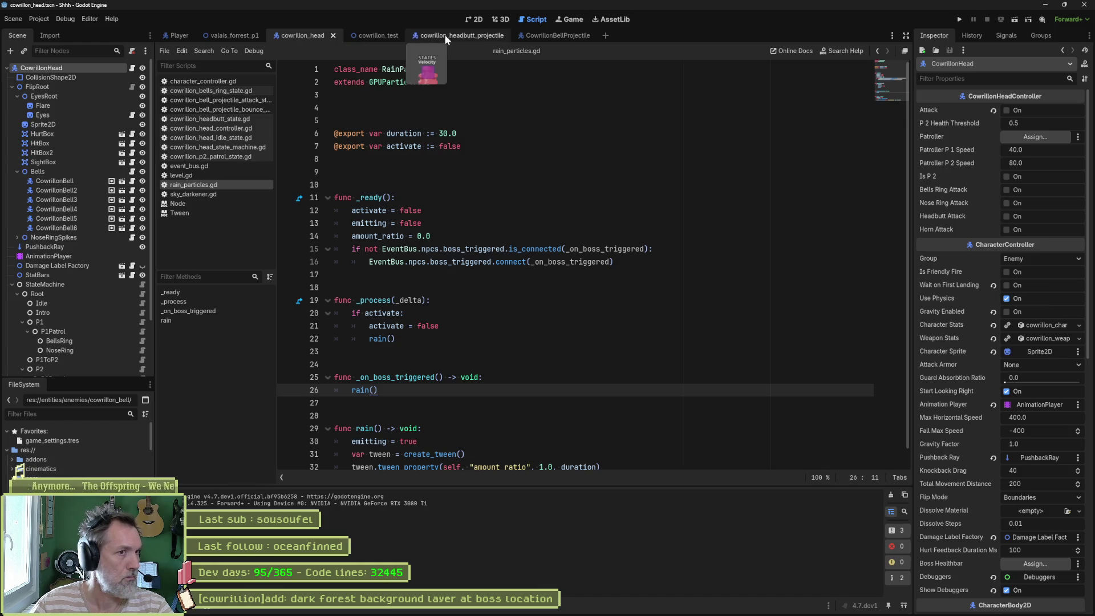
pyautogui.click(473, 20)
pyautogui.hotkey('shift', 'f')
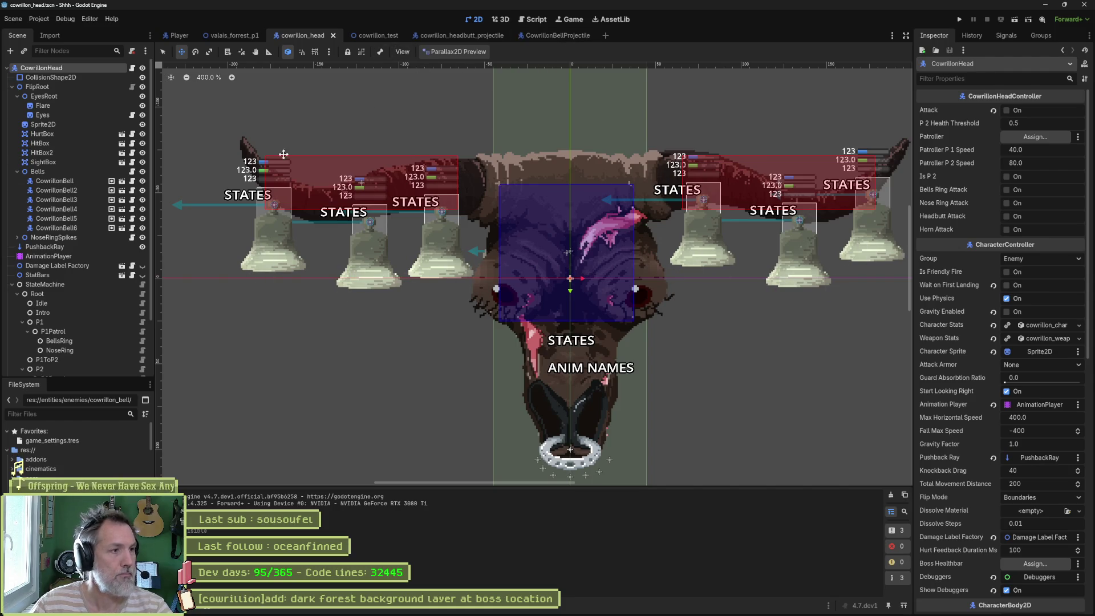
pyautogui.click(122, 181)
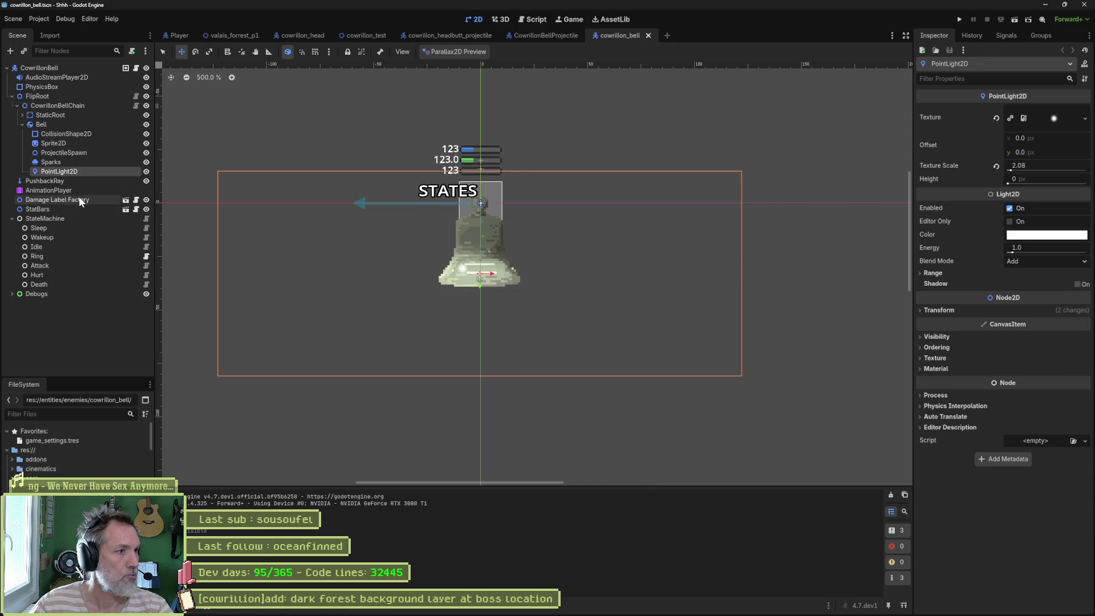
pyautogui.click(146, 209)
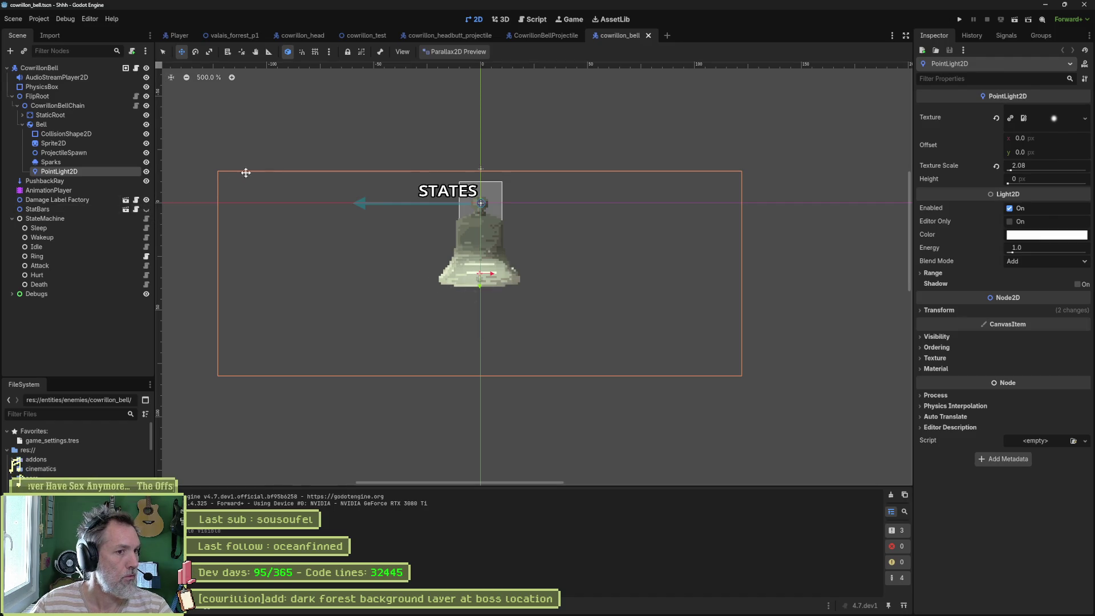
pyautogui.click(241, 35)
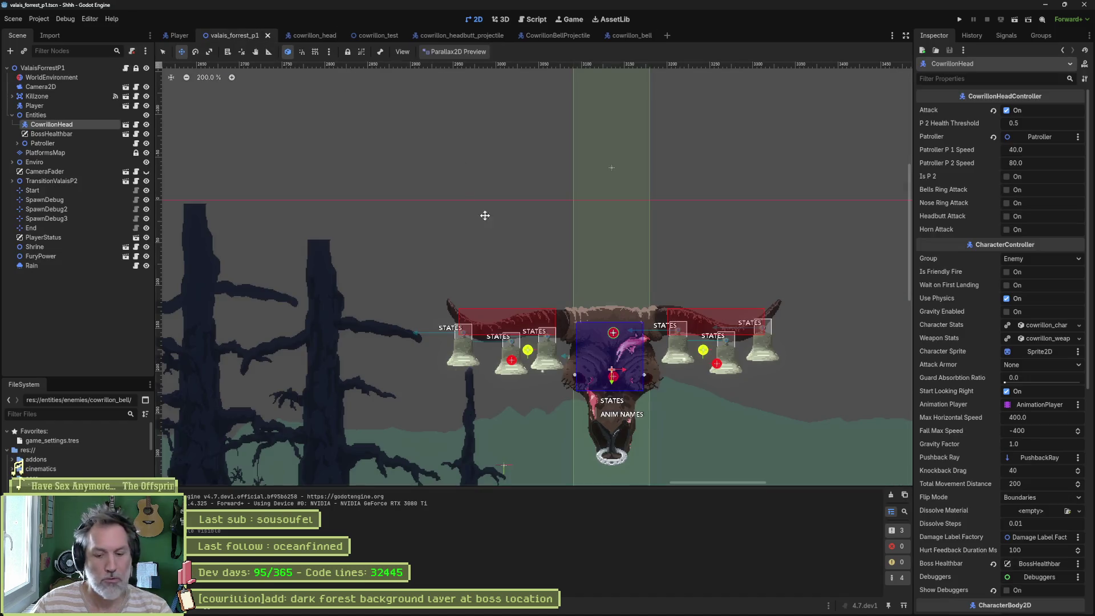
# Run the forest level, walk the cat right and jump to trigger the boss, then stop
pyautogui.press('F6')
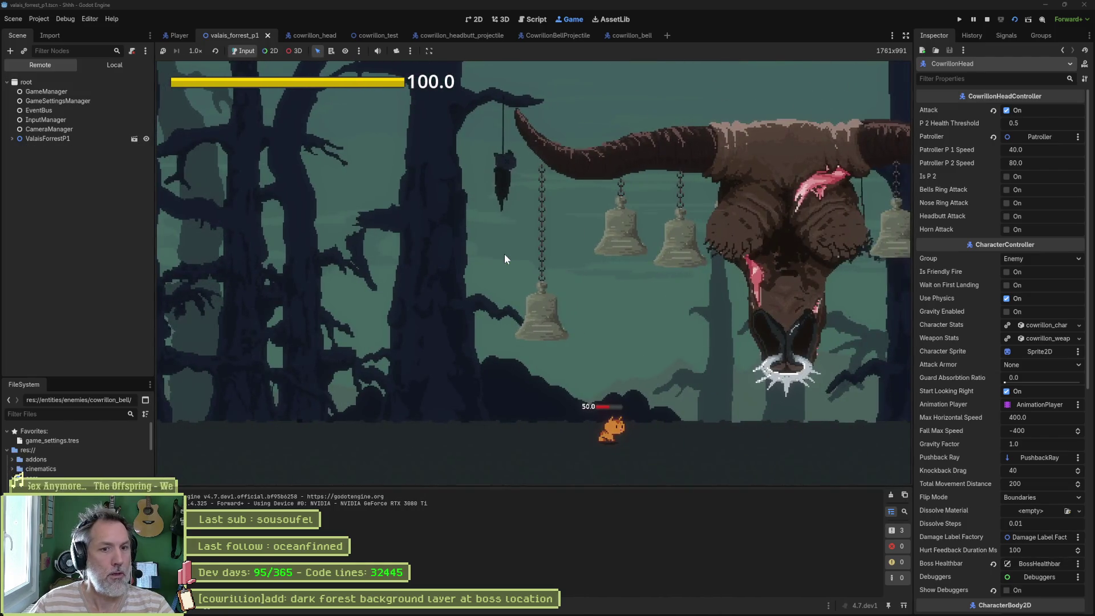
pyautogui.press('Left')
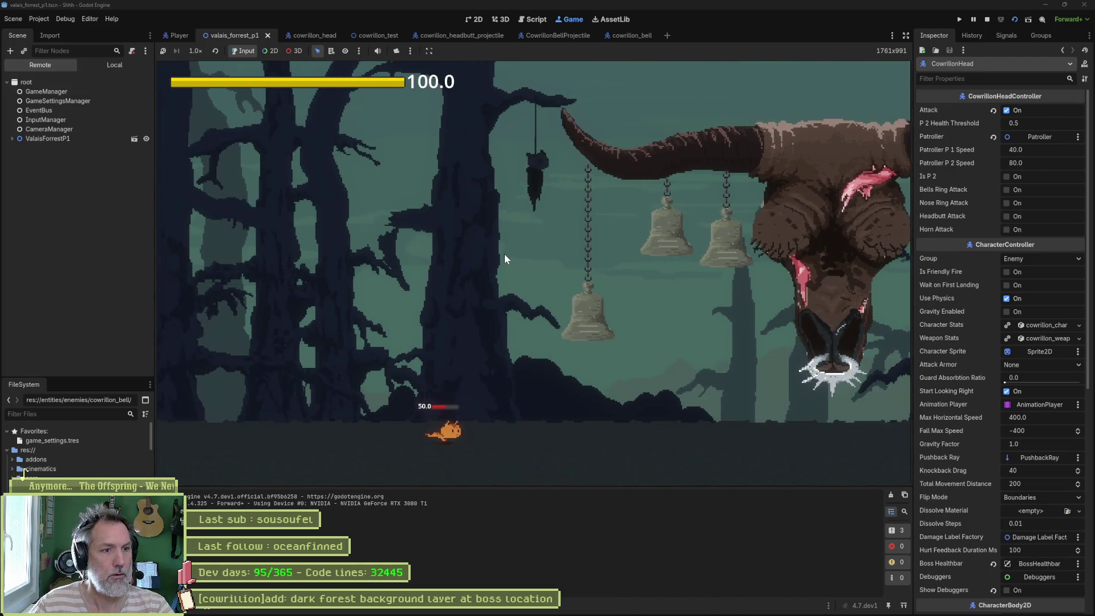
pyautogui.press('Right')
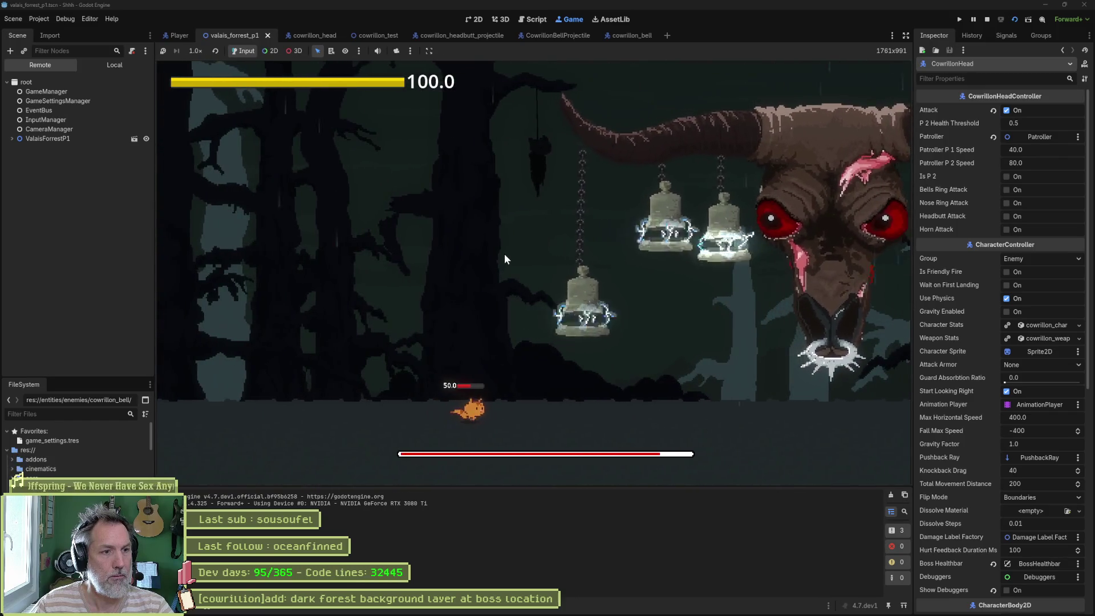
pyautogui.press('Right')
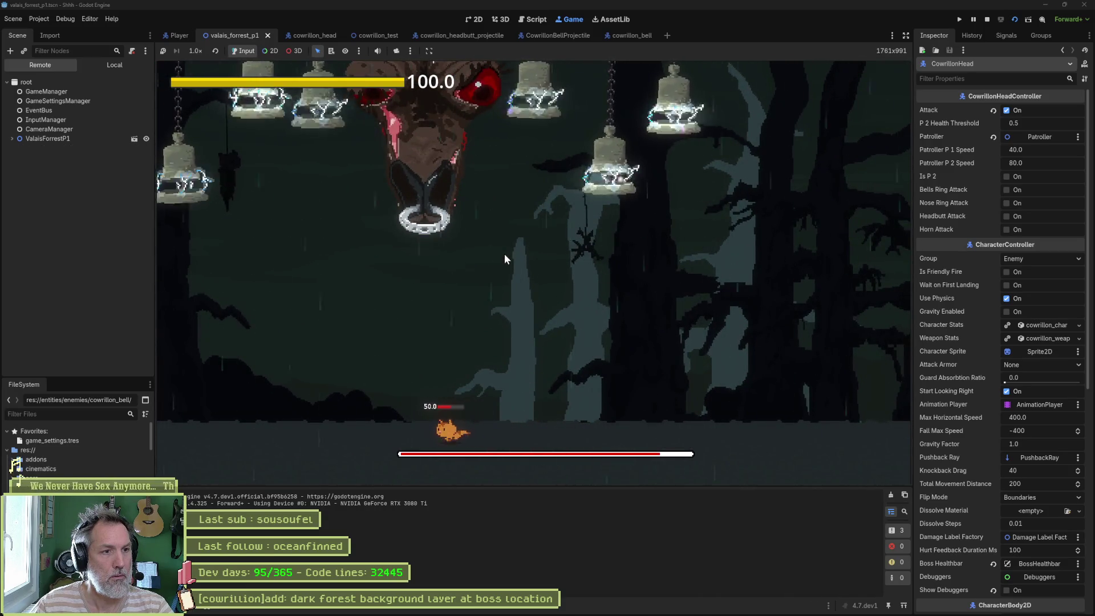
pyautogui.press('space')
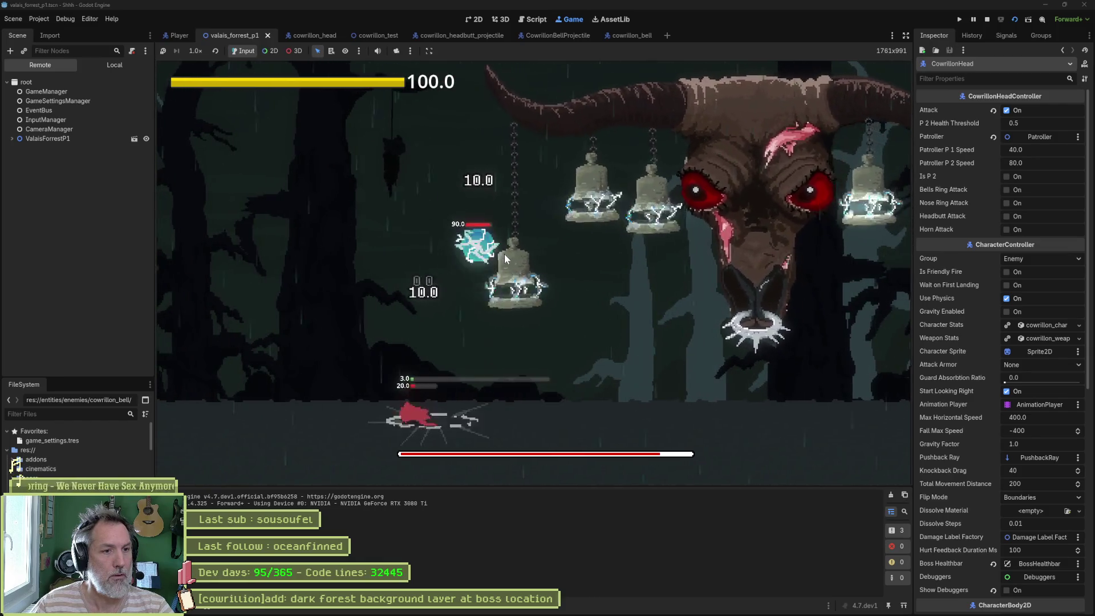
pyautogui.press('F8')
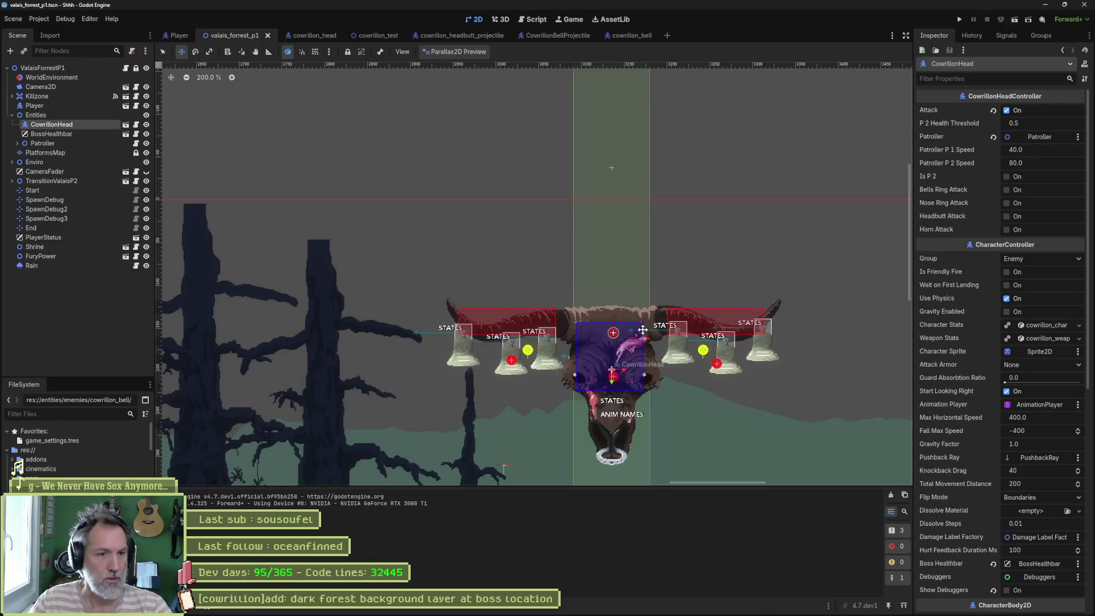
# Frame the CowrillonHead boss in the 2D view, then bring up the Asana board
pyautogui.press('f')
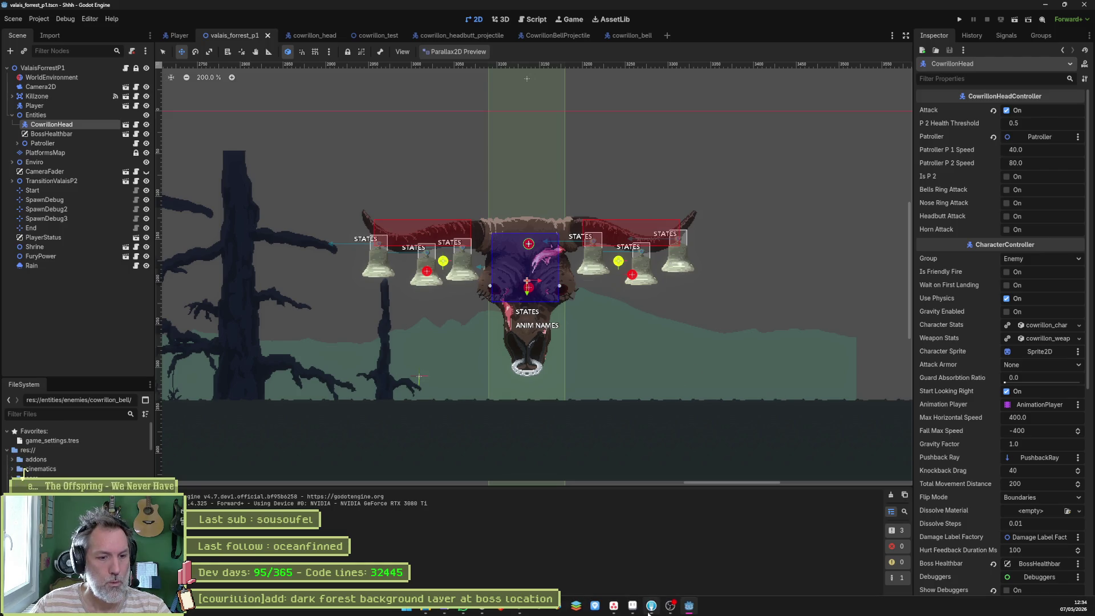
pyautogui.click(611, 607)
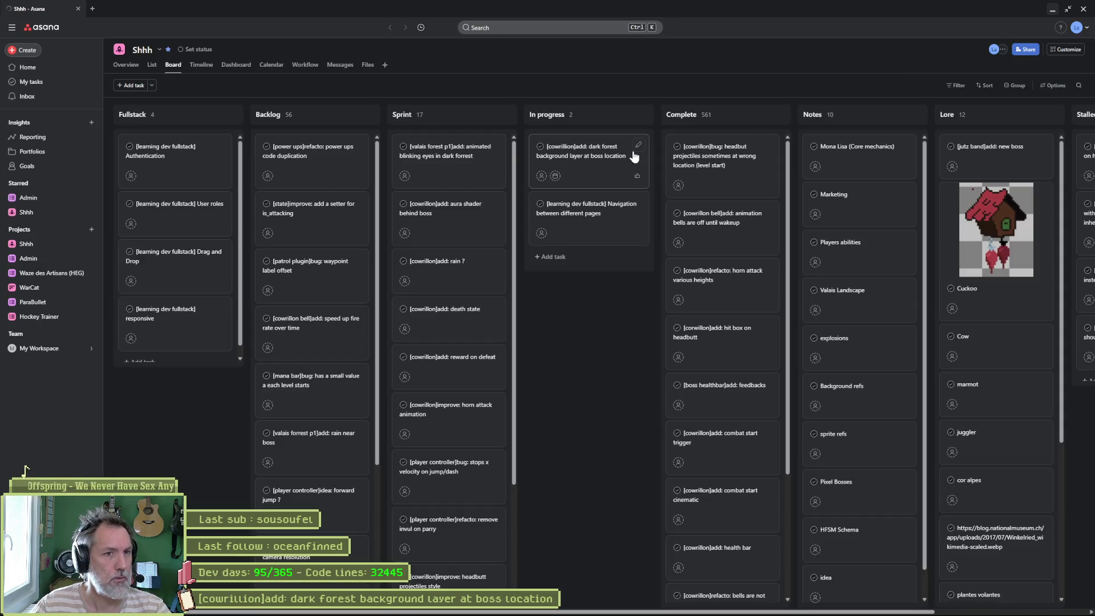
# Retitle the in-progress dark forest background card to '[cowrillon]add: darkening enviro on boss activation'
pyautogui.click(627, 154)
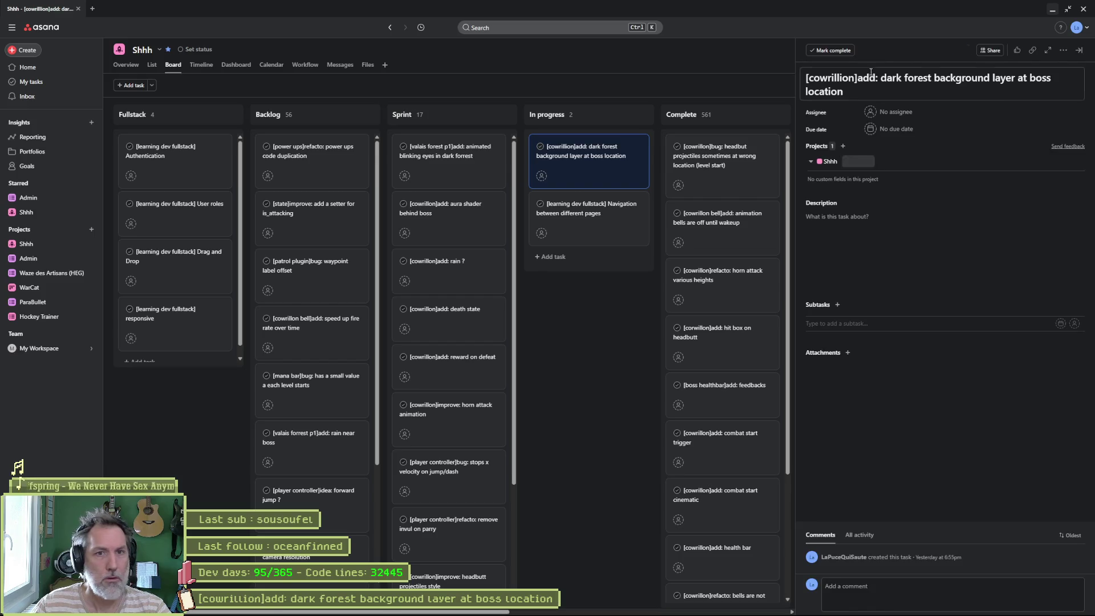
pyautogui.click(871, 72)
pyautogui.hotkey('ctrl', 'a')
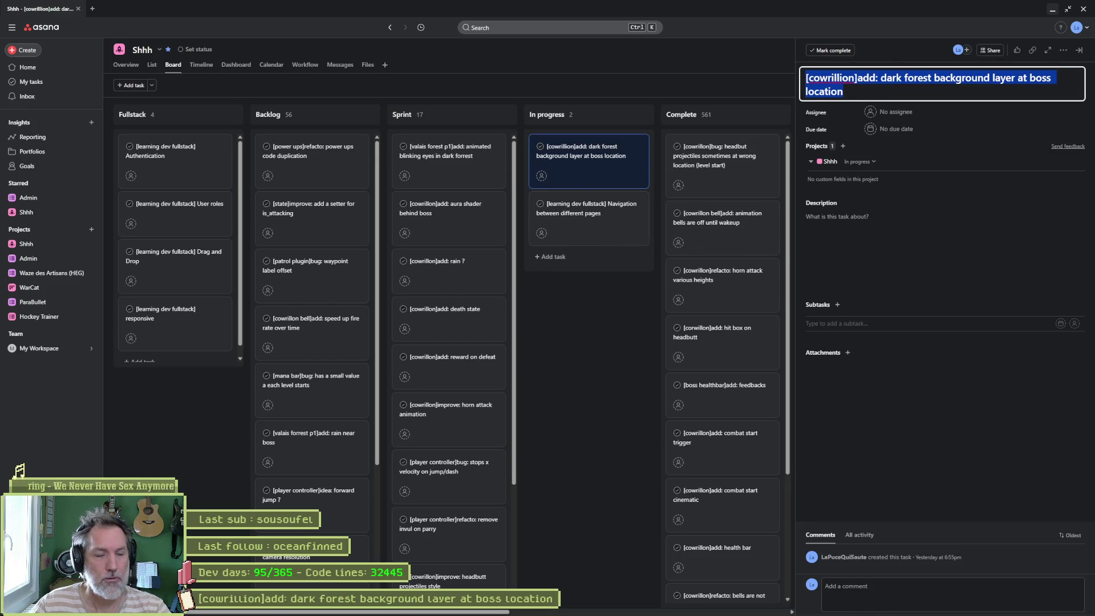
pyautogui.press('Right')
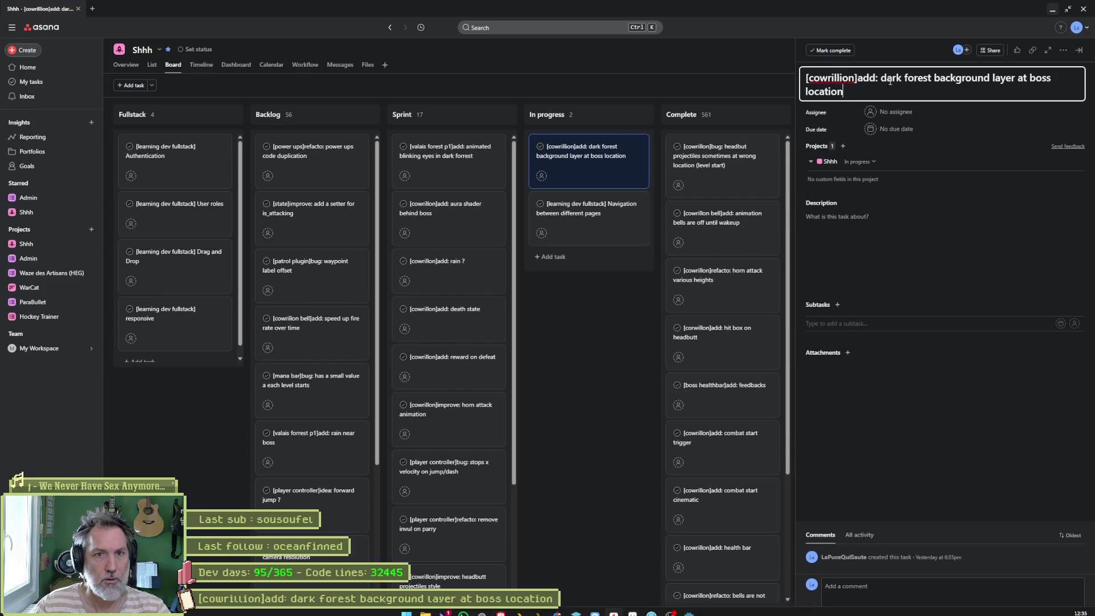
pyautogui.moveTo(882, 77); pyautogui.dragTo(893, 99)
pyautogui.write('ch')
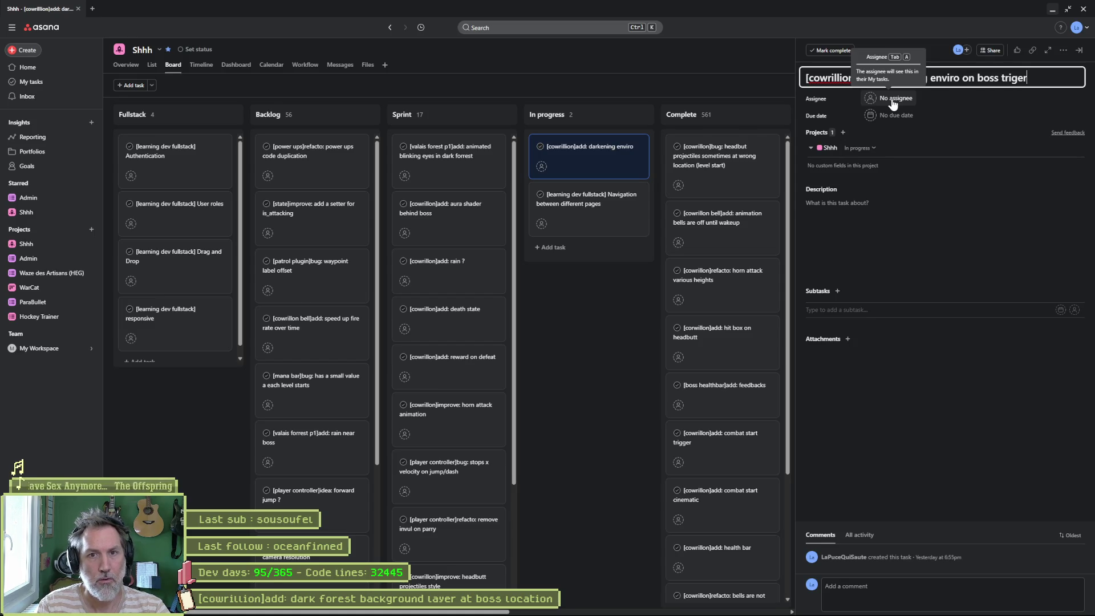
pyautogui.hotkey('ctrl', 'BackSpace')
pyautogui.write('activation')
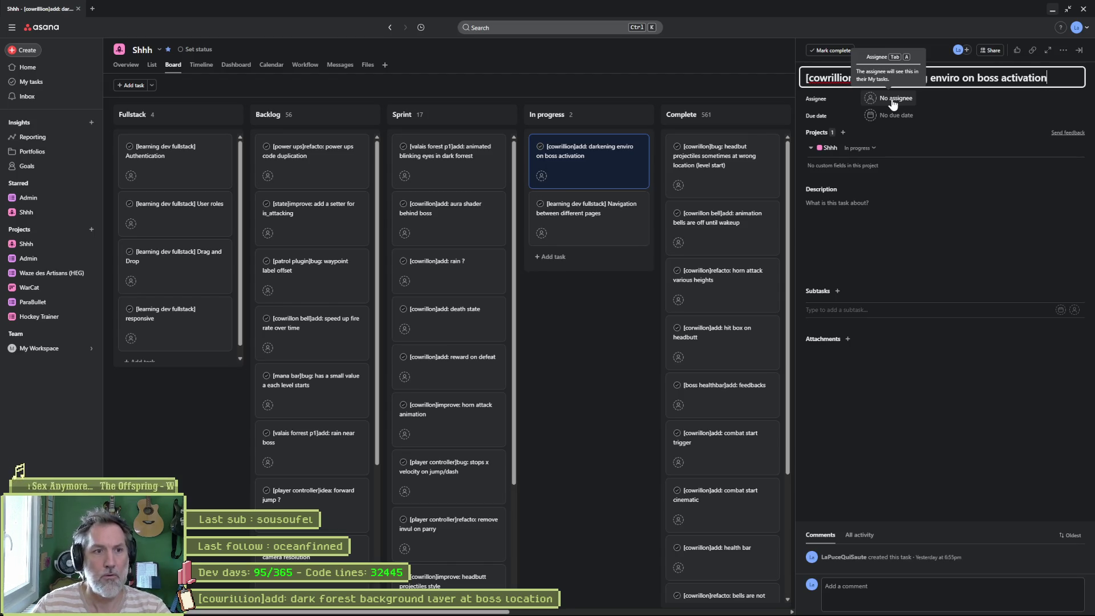
pyautogui.click(630, 151)
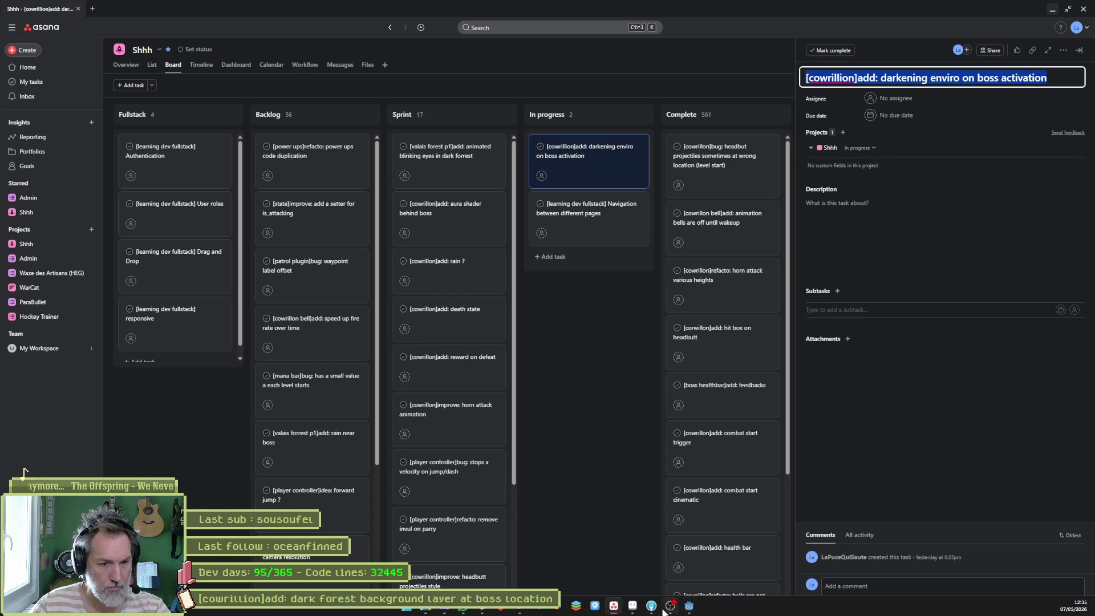
pyautogui.click(667, 609)
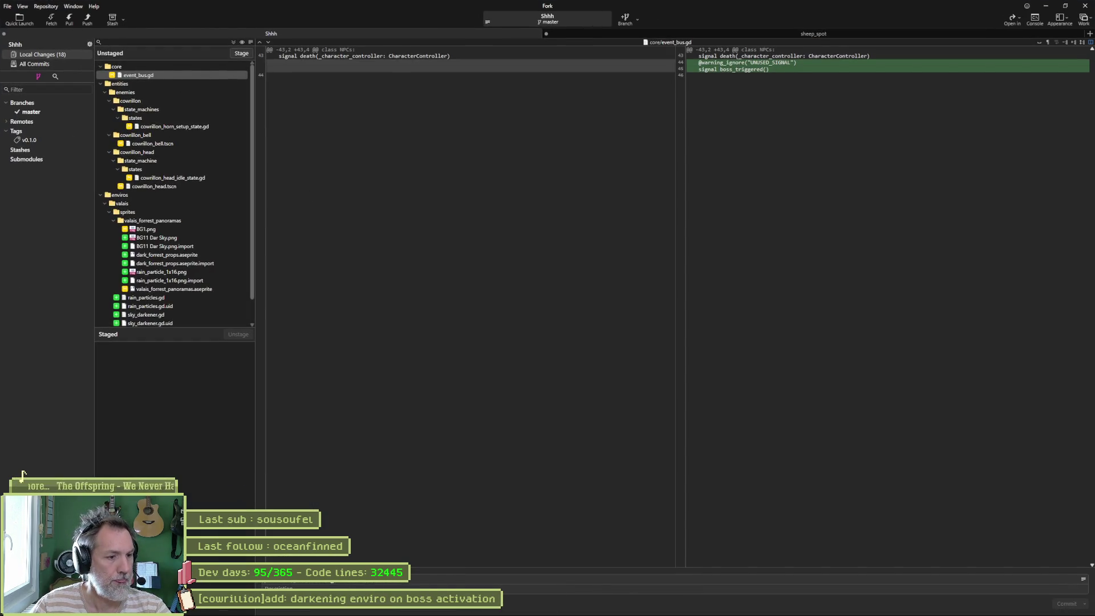
# Move the darkening enviro task into the Complete column
pyautogui.hotkey('alt', 'Tab')
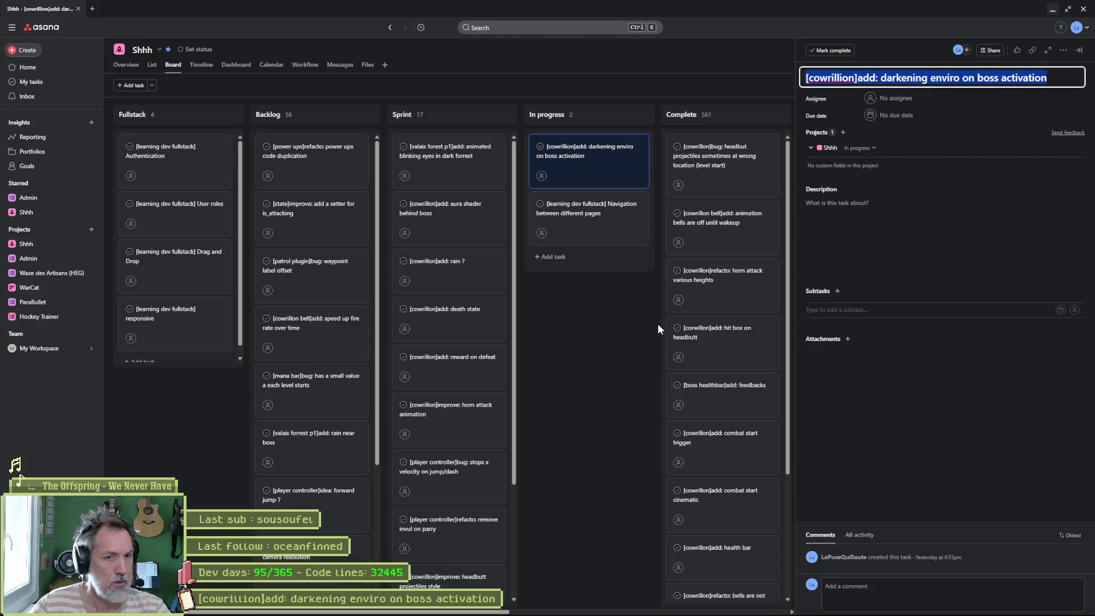
pyautogui.moveTo(612, 168); pyautogui.dragTo(699, 165)
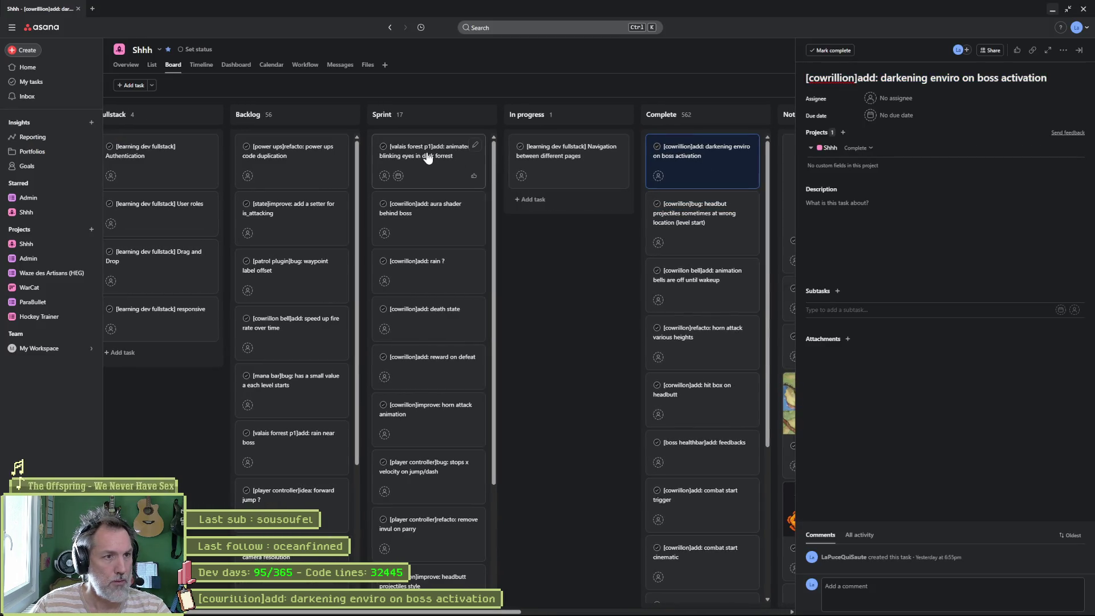
pyautogui.click(427, 158)
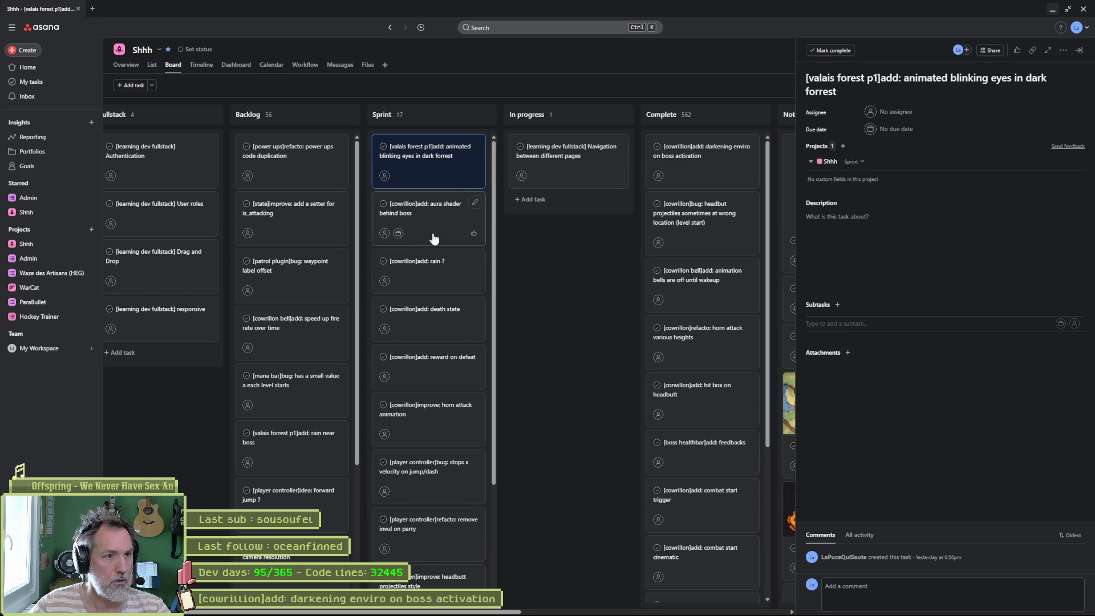
# Rename the 'rain ?' task to '[cowrillon]add: rain on boss activated' and move it to Complete
pyautogui.click(440, 274)
pyautogui.click(932, 79)
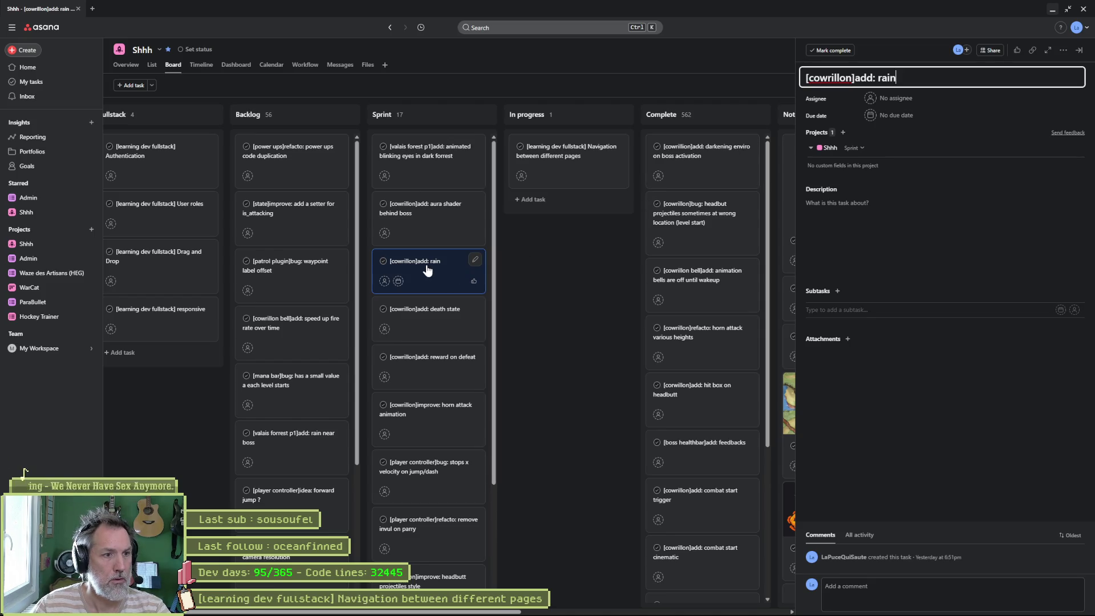
pyautogui.click(927, 75)
pyautogui.write('on boss activated')
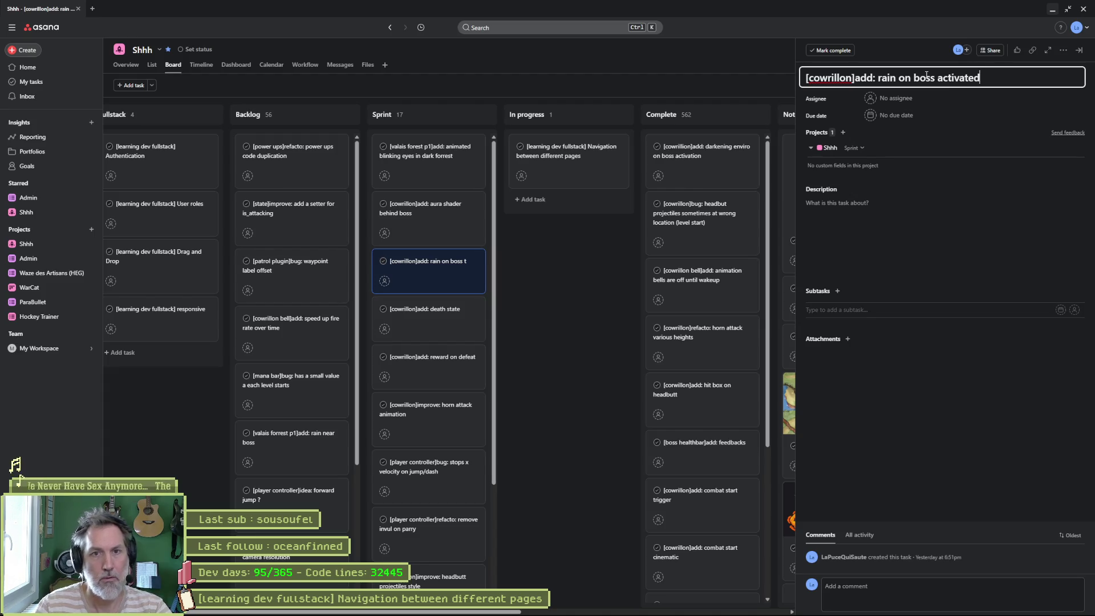
pyautogui.hotkey('ctrl', 'a')
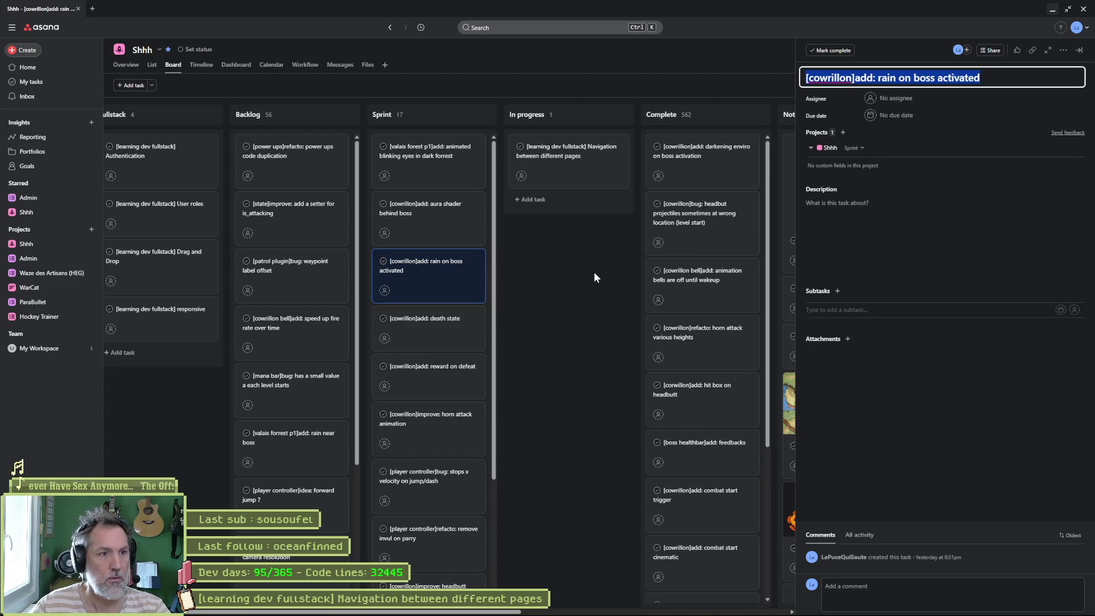
pyautogui.click(594, 272)
pyautogui.moveTo(453, 255); pyautogui.dragTo(694, 160)
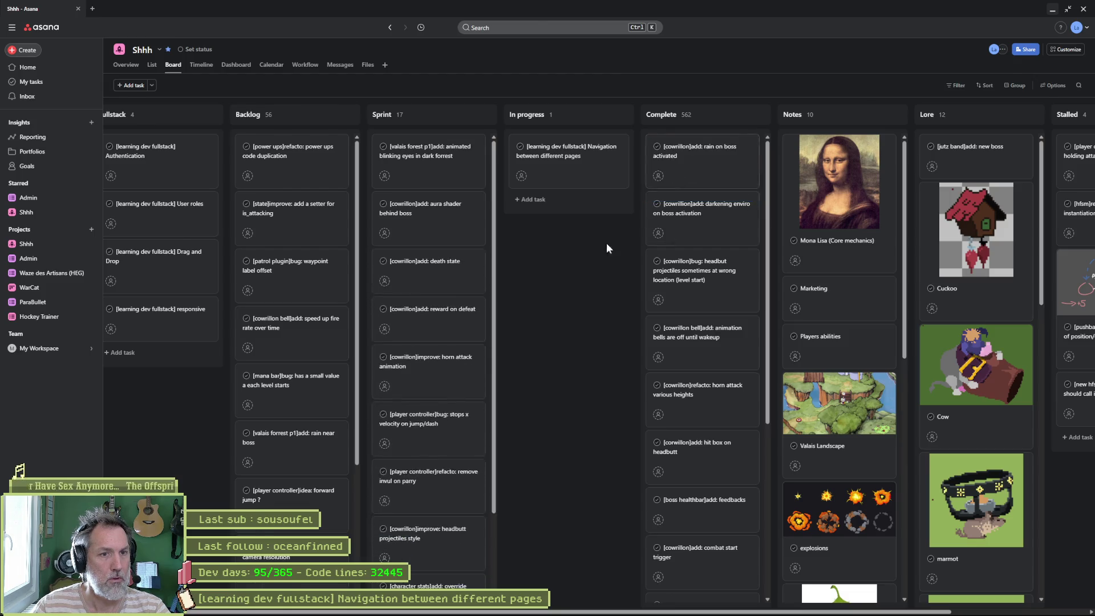
pyautogui.hotkey('alt', 'Tab')
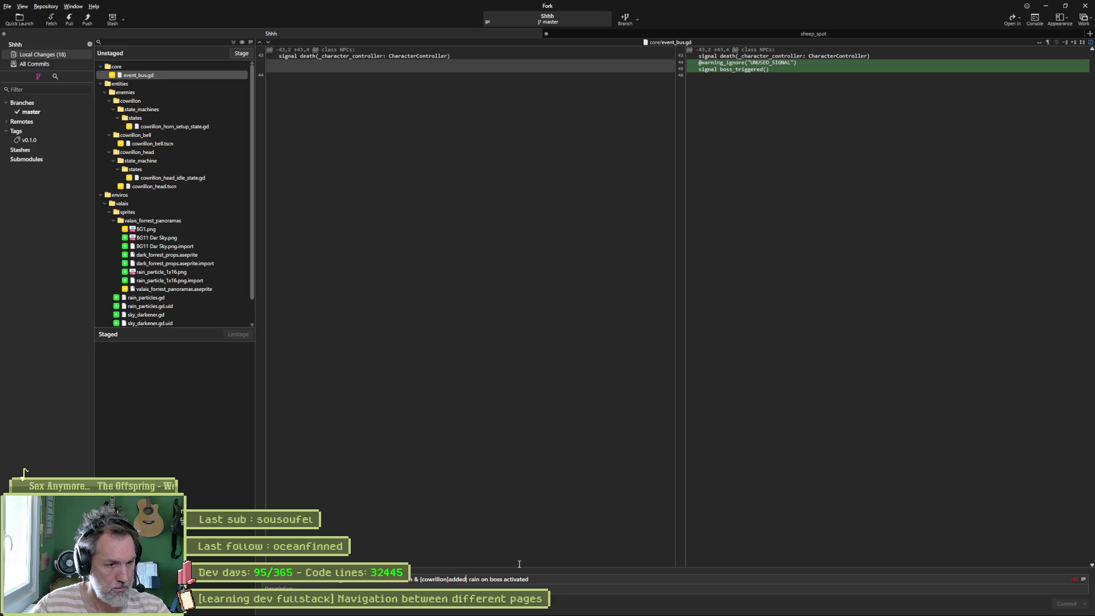
# Add a colon after 'added' in the commit summary, then review the cowrillon_horn_setup_state.gd and cowrillon_head_idle_state.gd diffs
pyautogui.write(':')
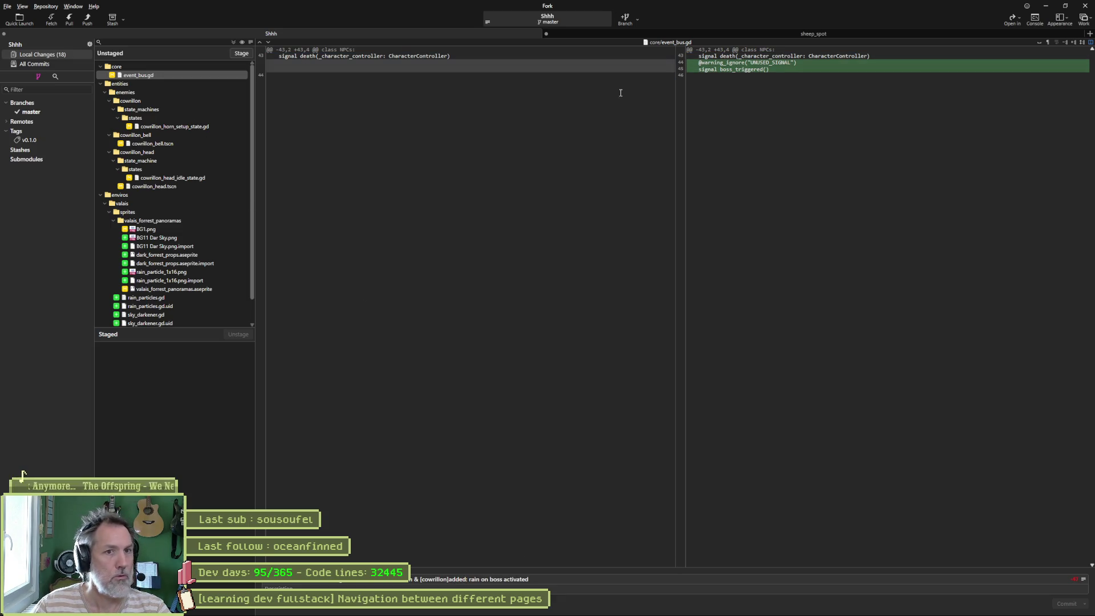
pyautogui.click(200, 127)
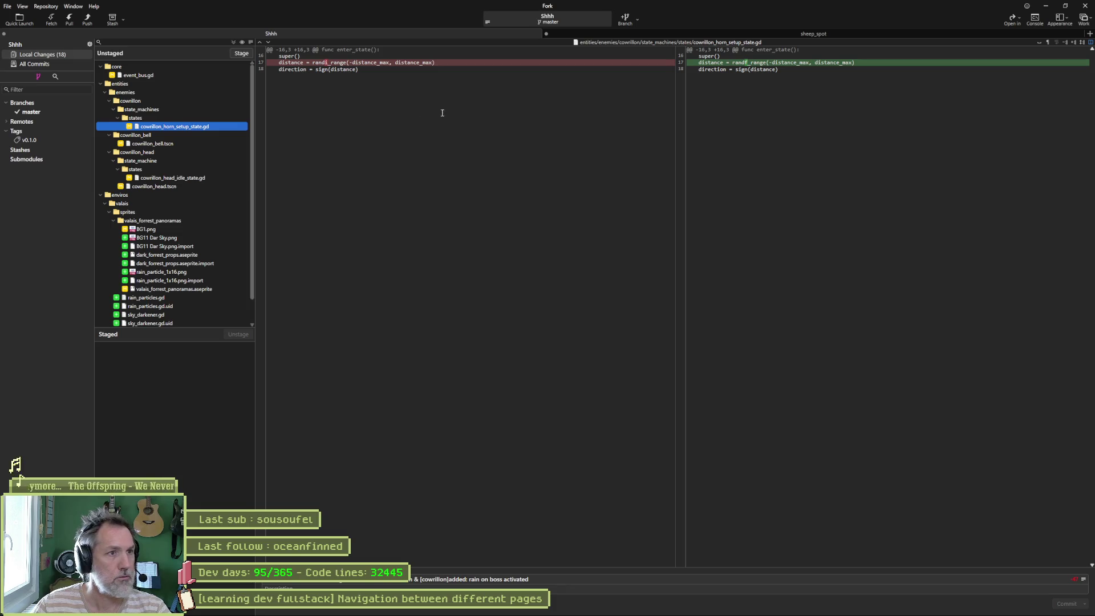
pyautogui.click(199, 178)
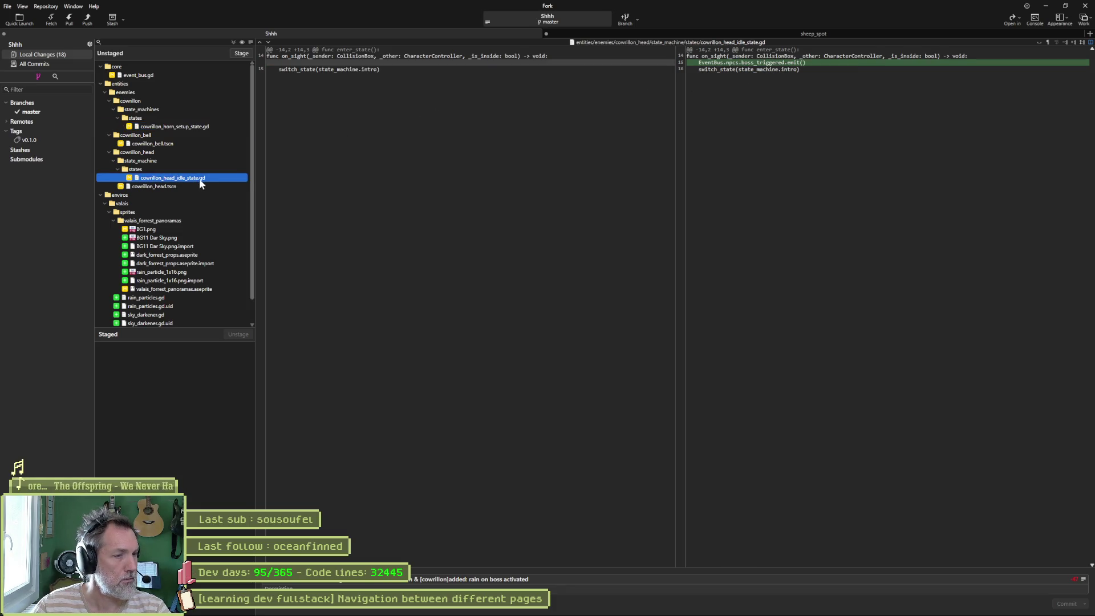